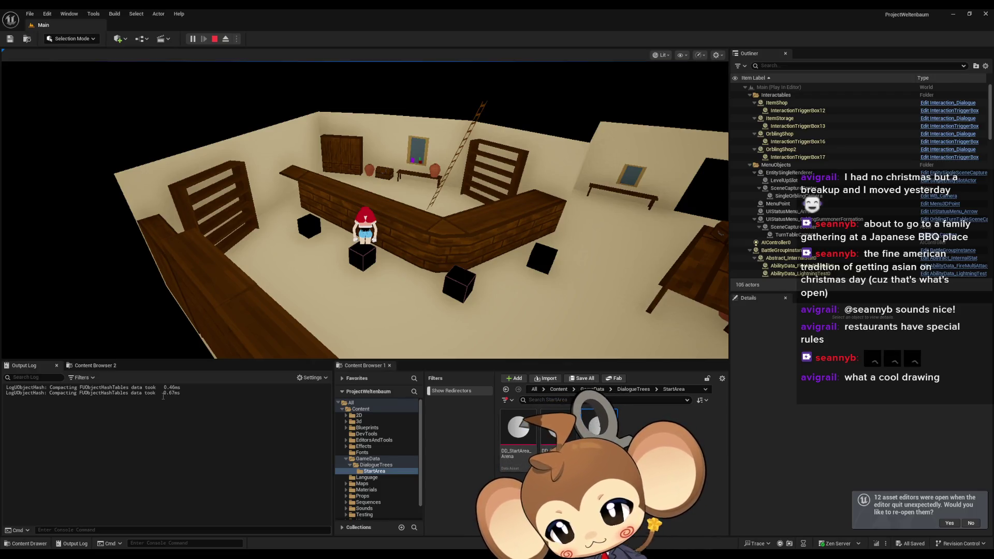
# - In play mode, open the store from Check Store, close it, and choose Leave twice
pyautogui.click(360, 324)
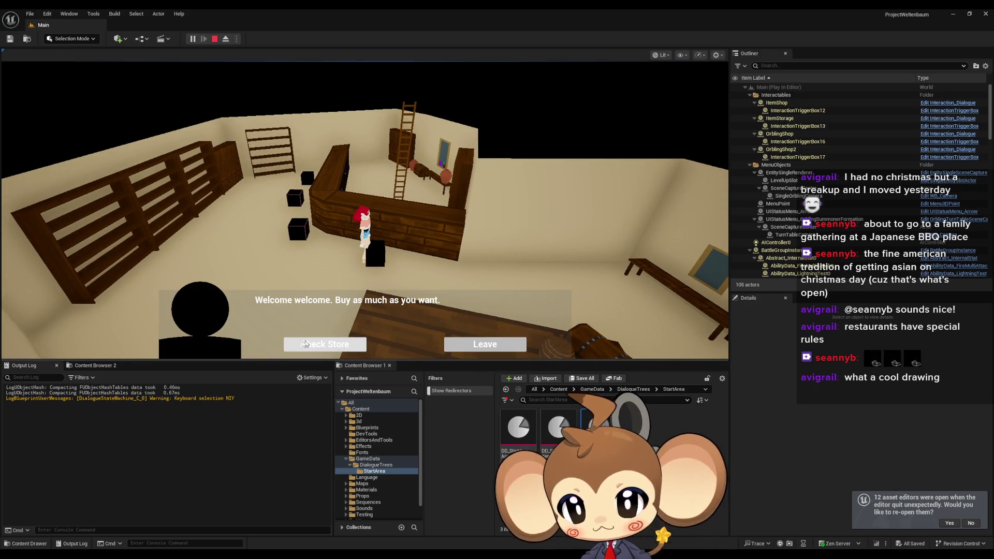
pyautogui.click(325, 349)
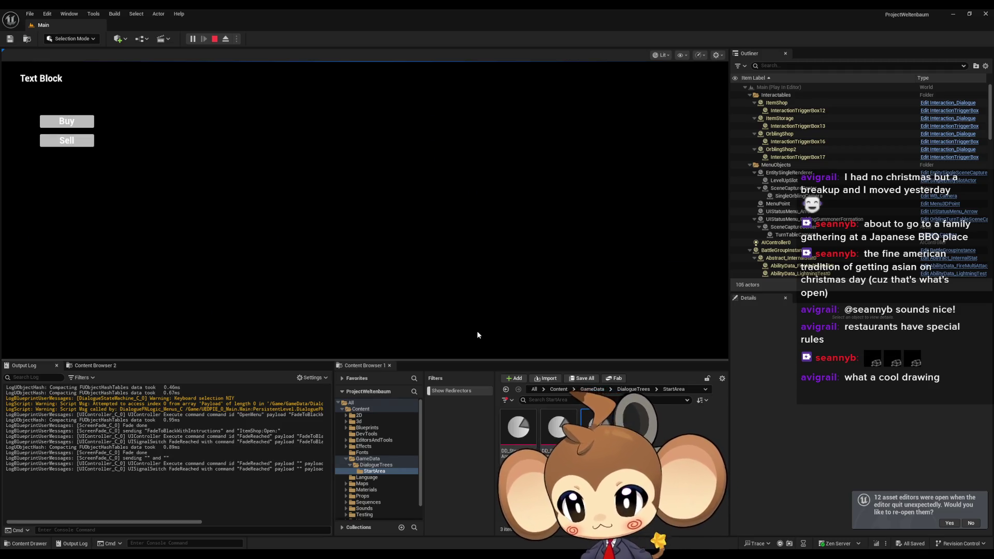
pyautogui.press('Escape')
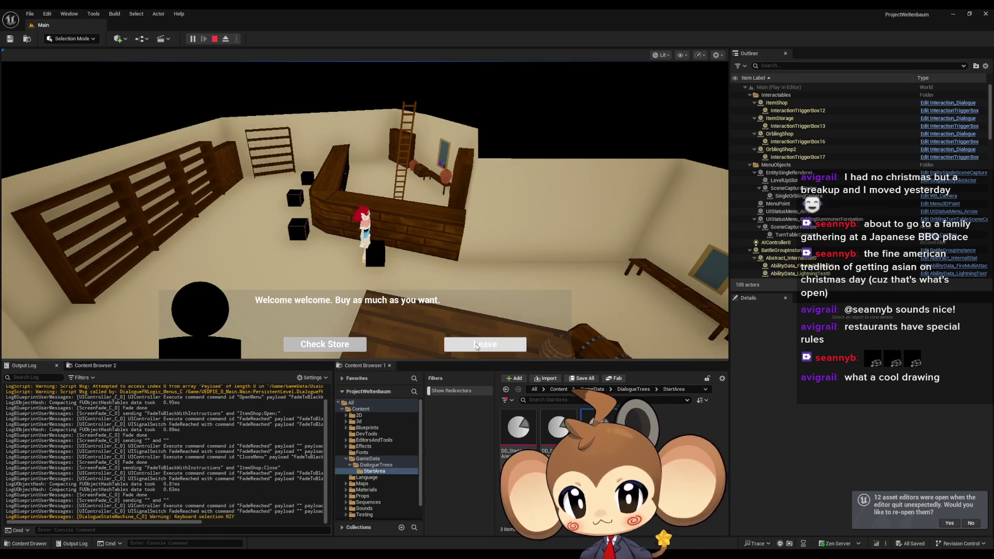
pyautogui.click(477, 344)
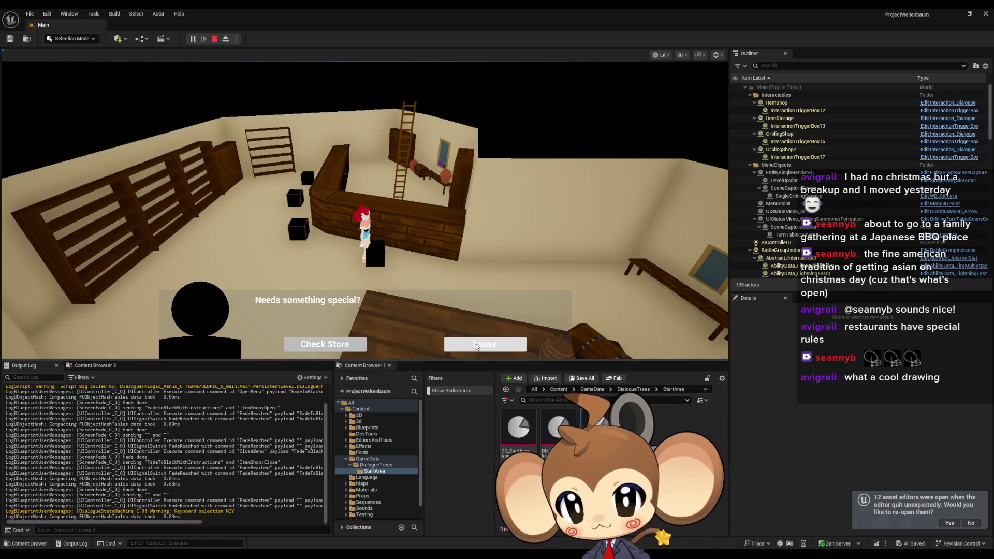
pyautogui.click(475, 343)
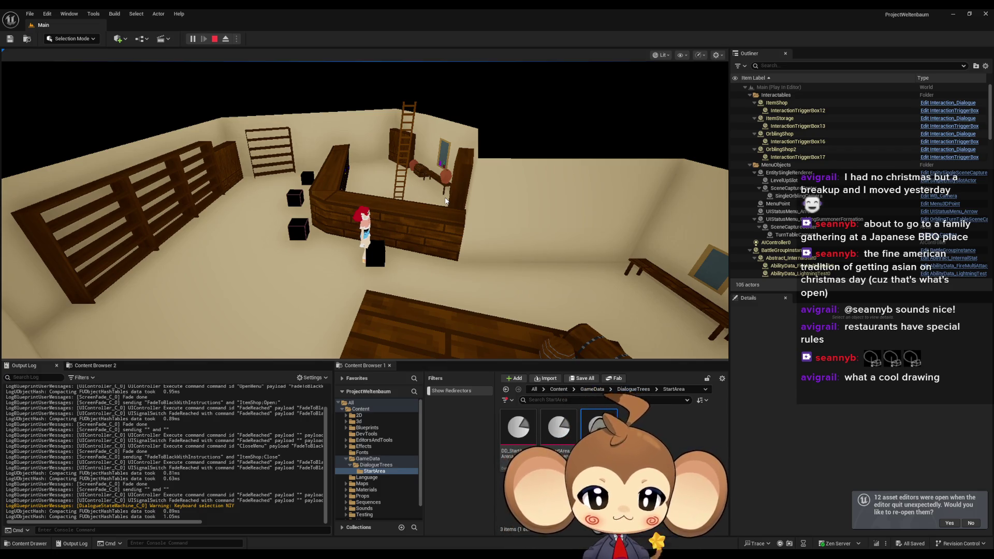
# - Look around the shop interior, then stop the Play-In-Editor session
pyautogui.click(133, 85)
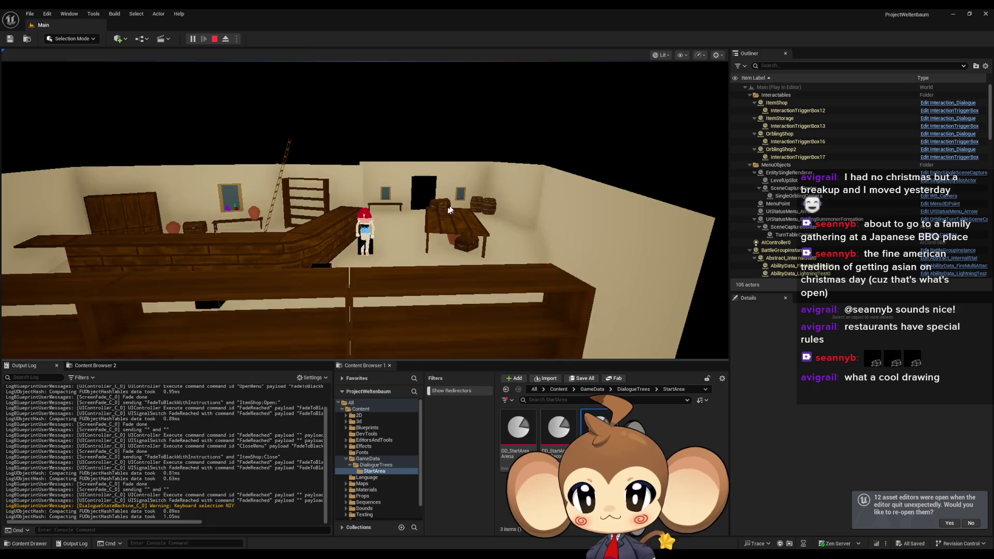
pyautogui.click(183, 290)
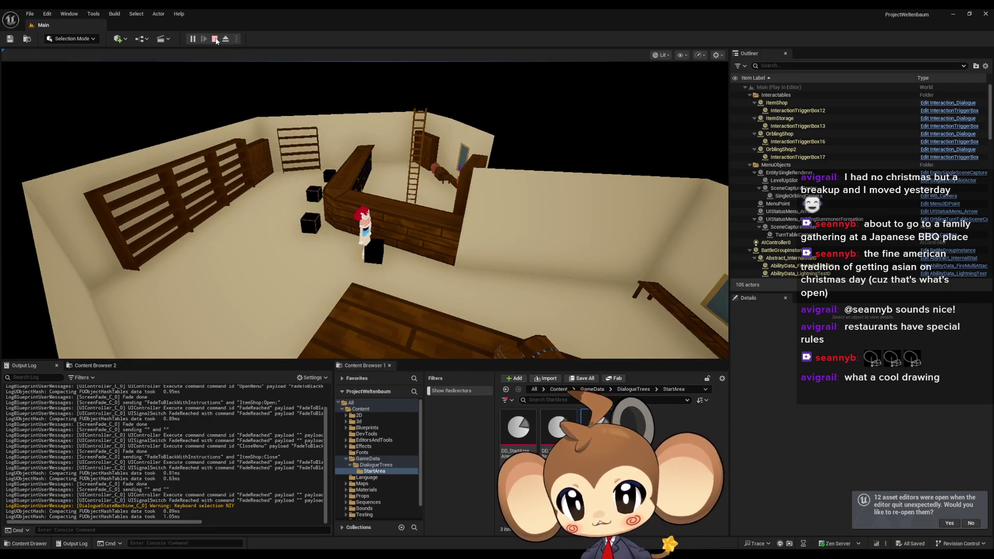
pyautogui.press('Escape')
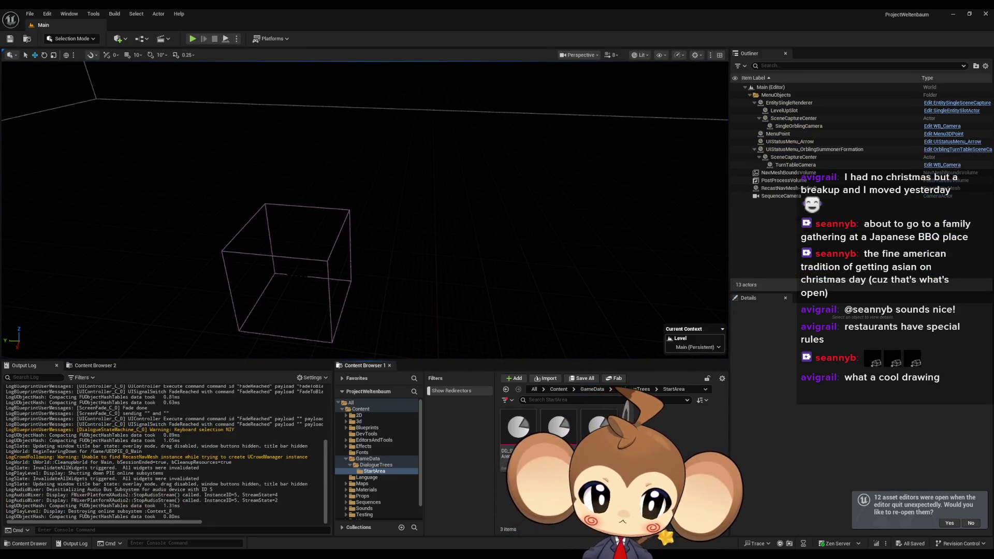
# - Start a new Data Asset from Miscellaneous > Data Asset in the StartArea folder
pyautogui.rightClick(650, 453)
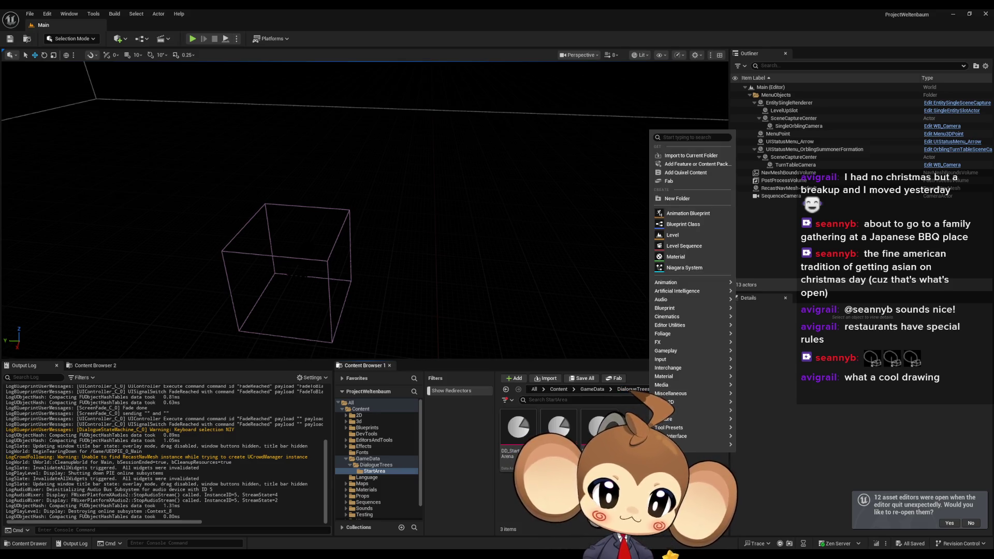
pyautogui.moveTo(676, 328)
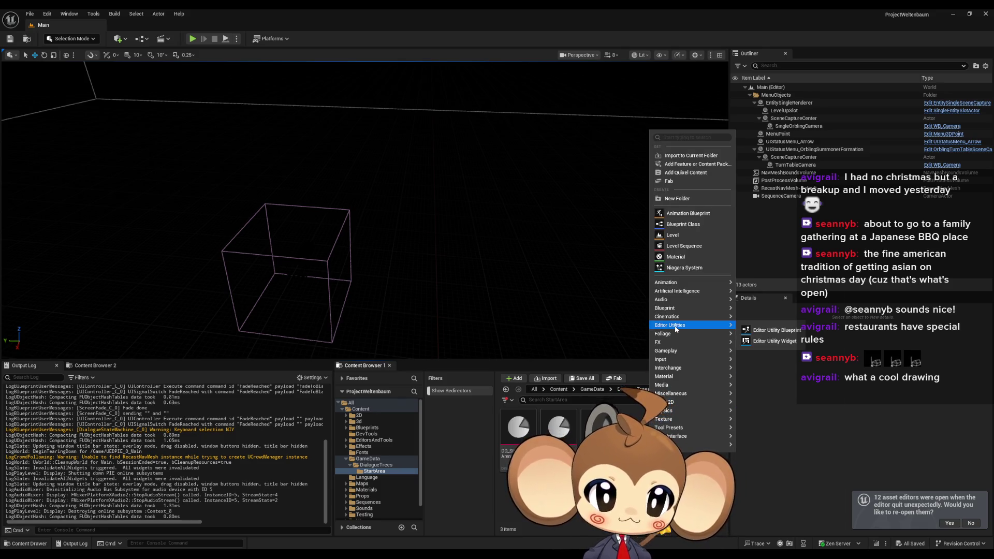
pyautogui.moveTo(674, 311)
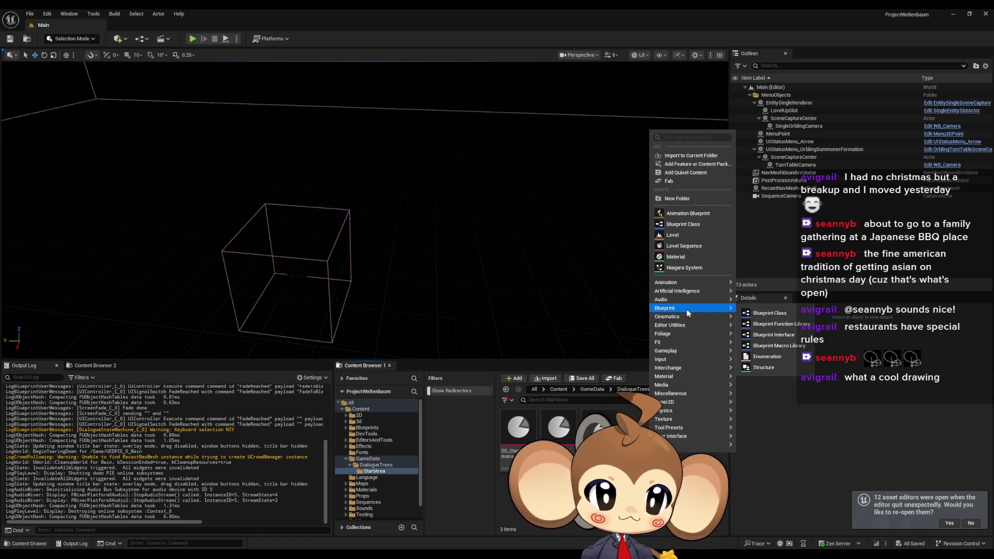
pyautogui.moveTo(670, 396)
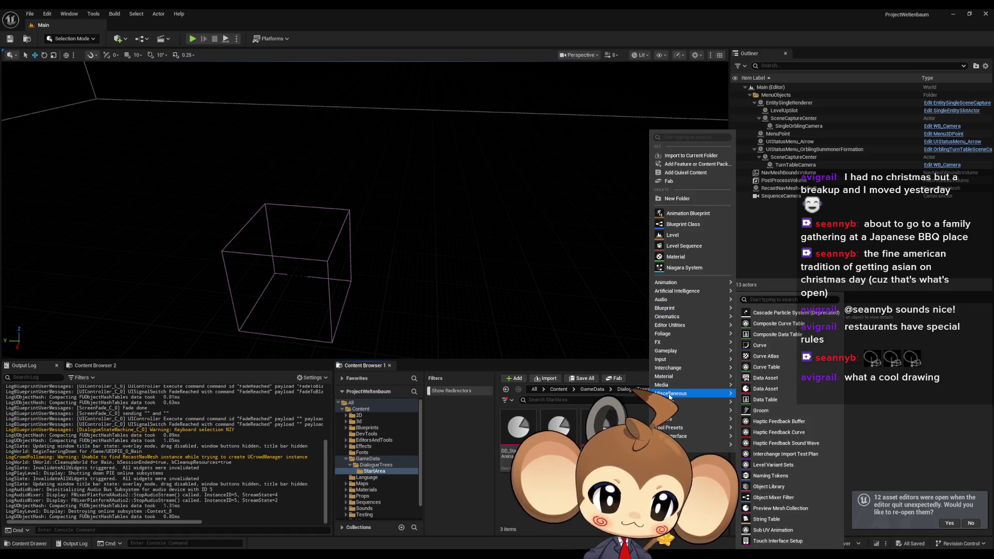
pyautogui.click(767, 389)
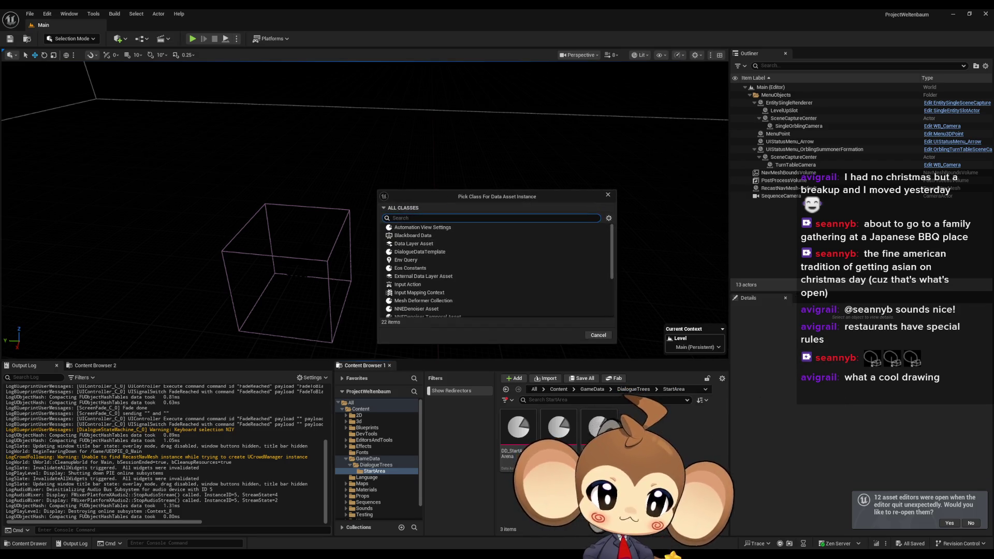
pyautogui.write('DD_')
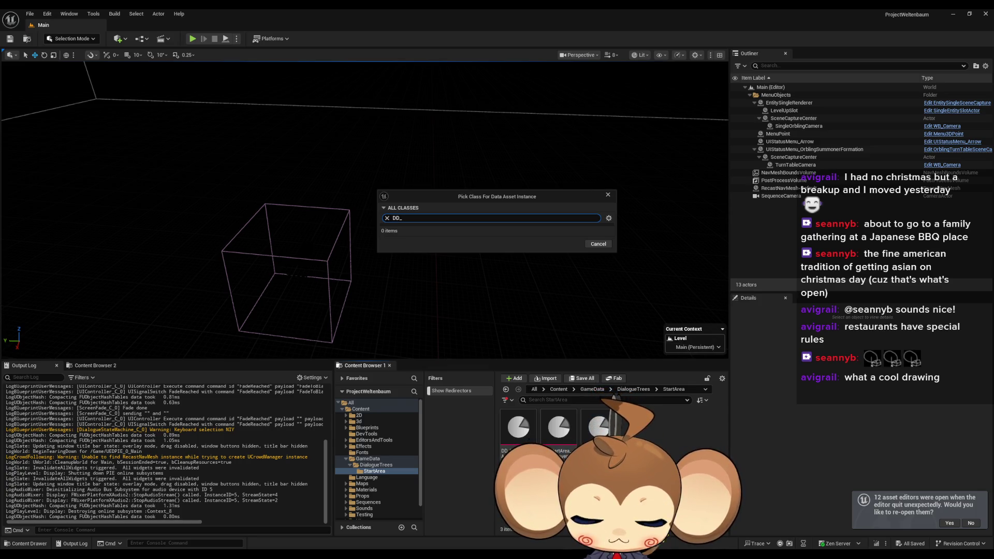
pyautogui.write('StartArea')
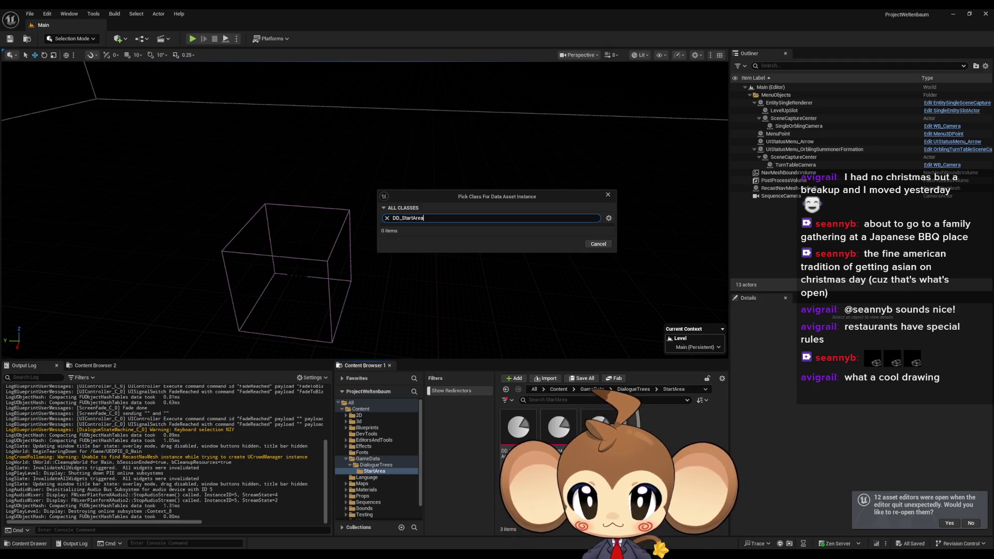
pyautogui.write('_')
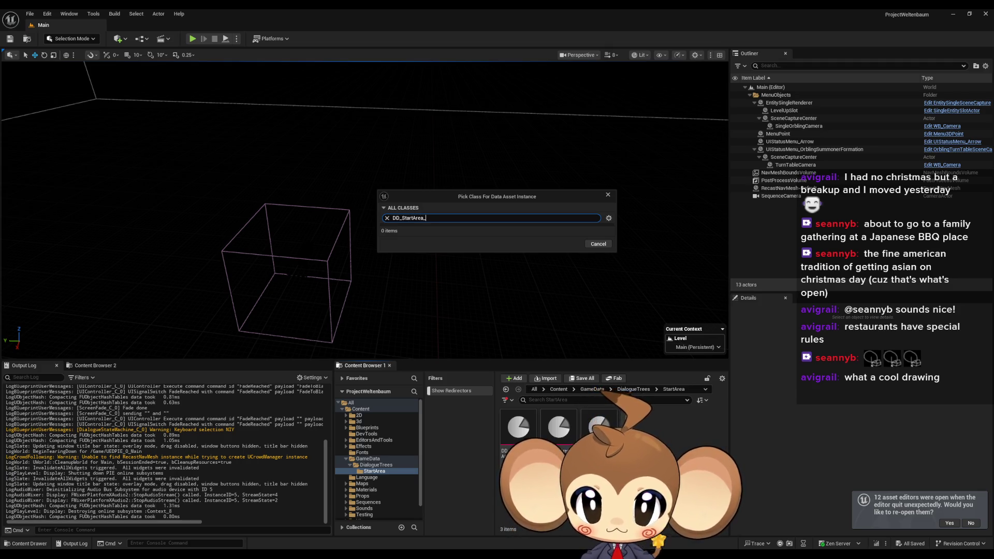
pyautogui.write('OrblingSh')
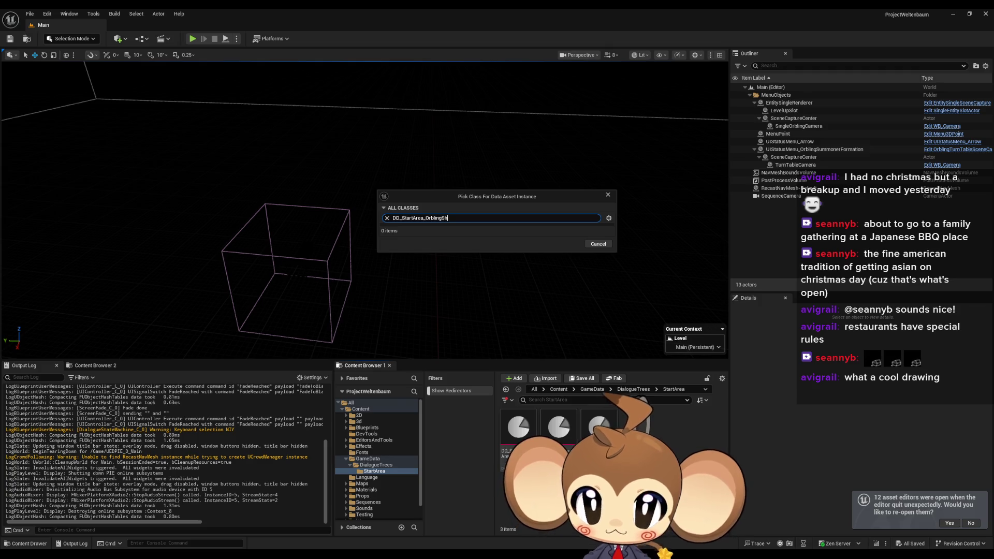
pyautogui.write('op')
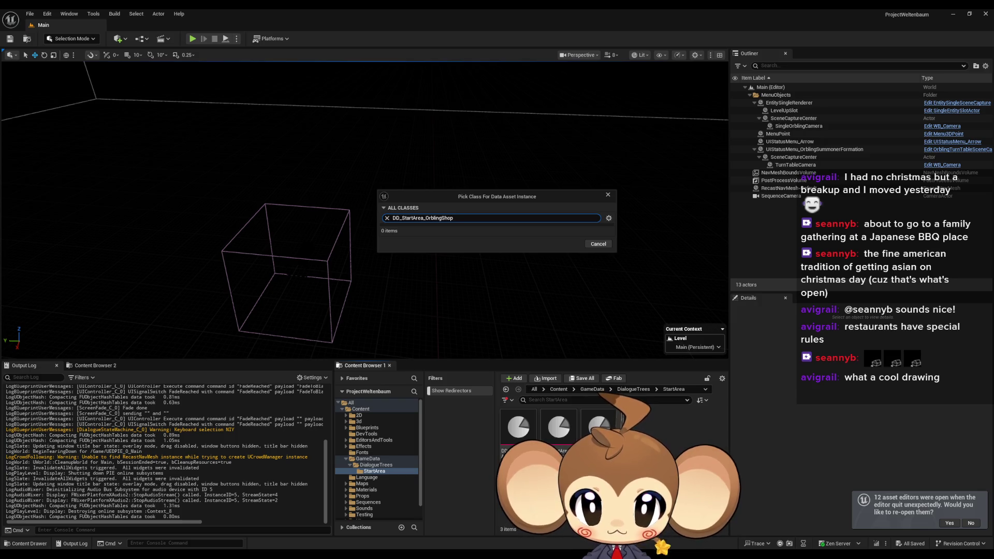
# - Search 'dial', choose DialogueDataTemplate, and create and open DD_StartArea_OrblingShop
pyautogui.hotkey('ctrl', 'a')
pyautogui.press('BackSpace')
pyautogui.write('dial')
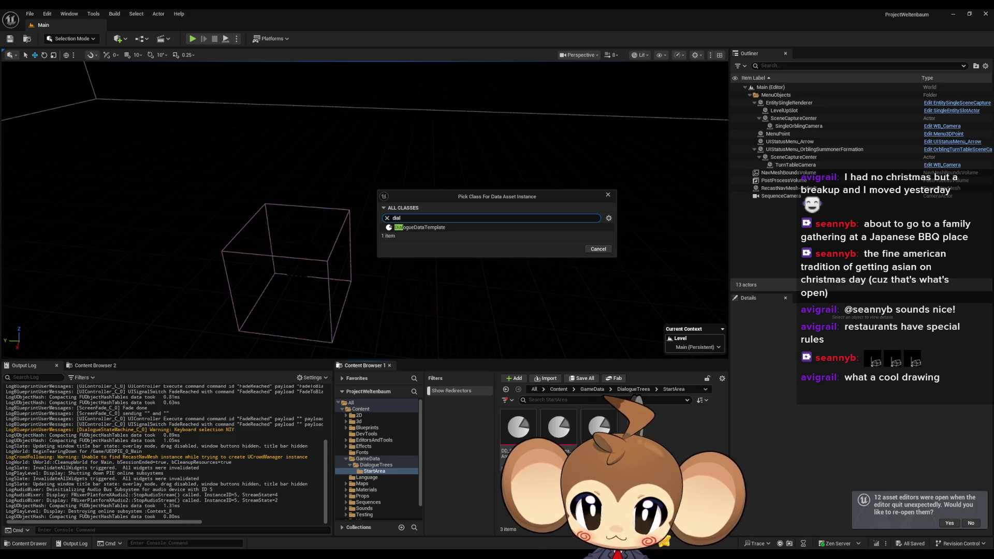
pyautogui.click(437, 228)
pyautogui.click(569, 249)
pyautogui.press('Return')
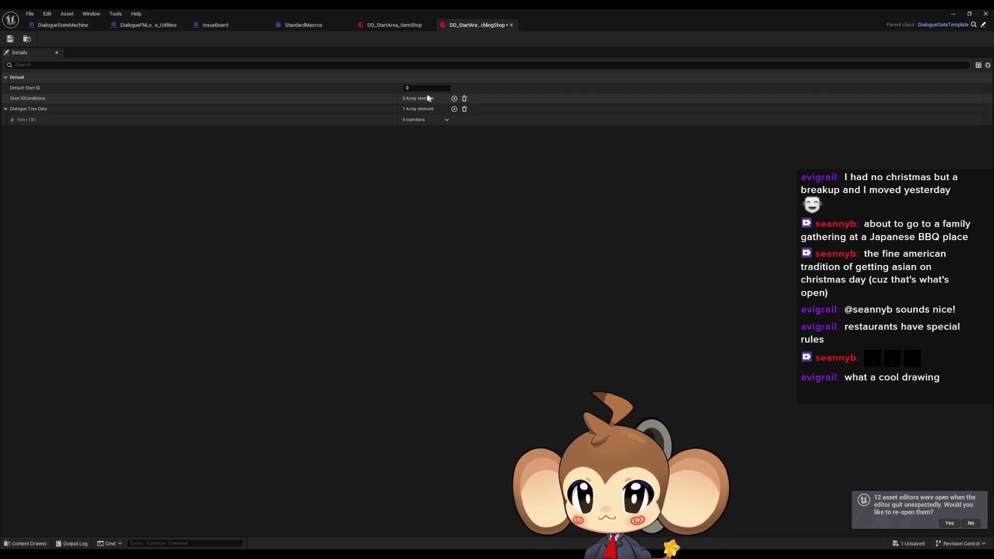
# - Expand Index [0] and its text fields, then enter the English line 'Do you want to buy Orblings?'
pyautogui.click(13, 120)
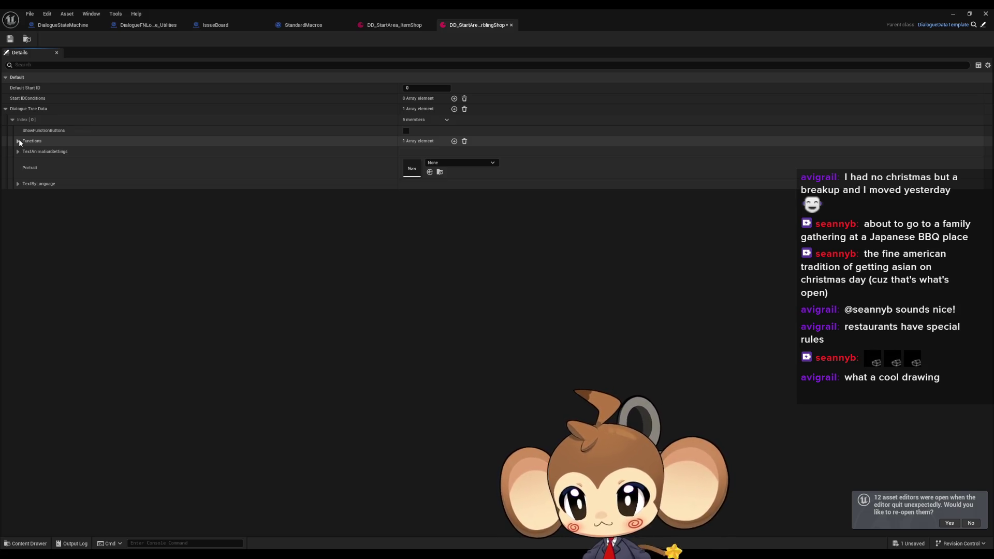
pyautogui.click(18, 141)
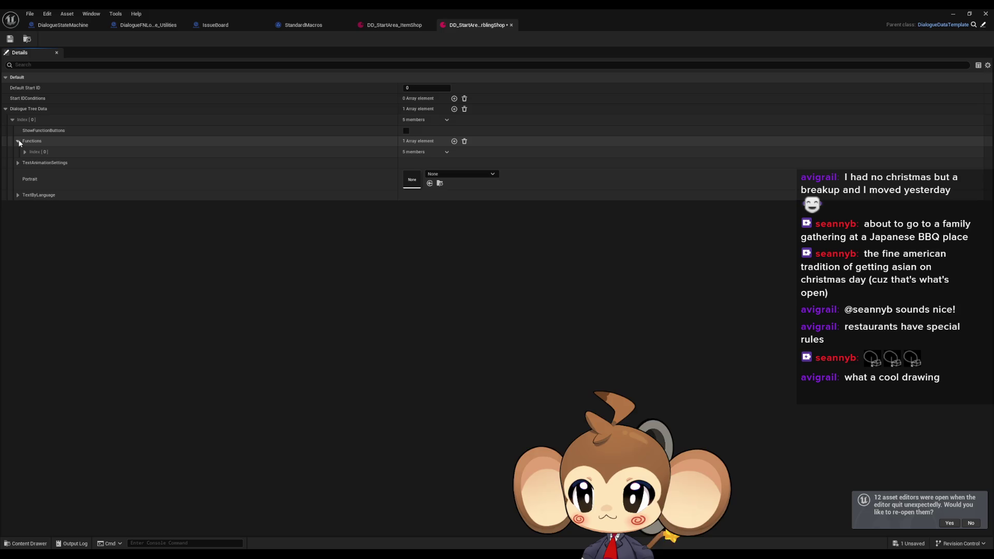
pyautogui.click(24, 153)
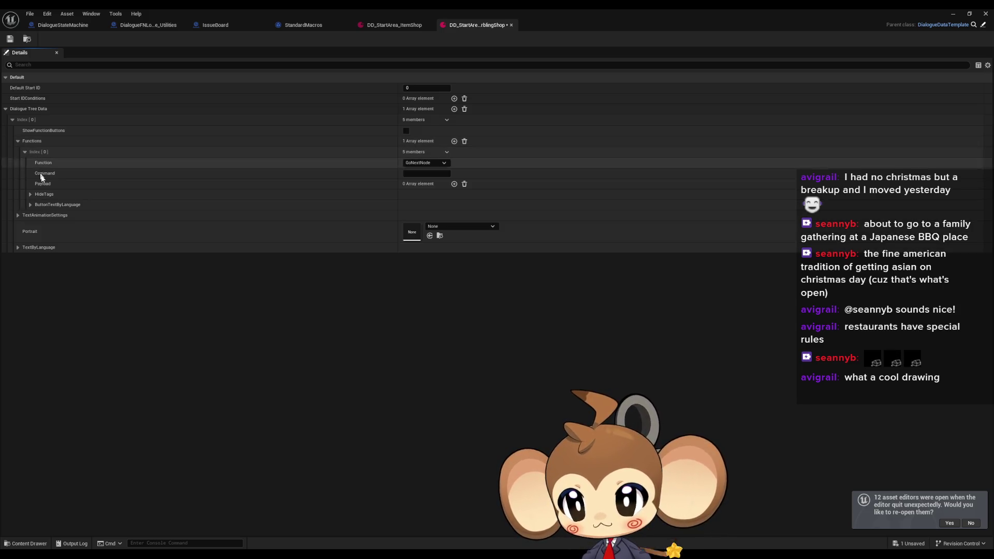
pyautogui.click(17, 247)
pyautogui.click(405, 258)
pyautogui.write('Do you want to buy Orblings?')
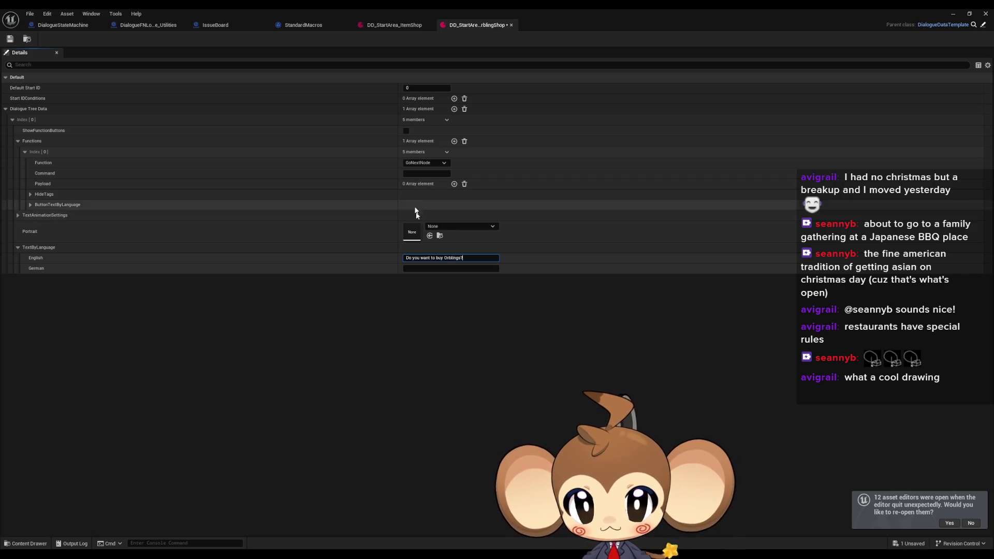
# - Set the entry's portrait to Dummy1 by searching 'dummy'
pyautogui.click(448, 227)
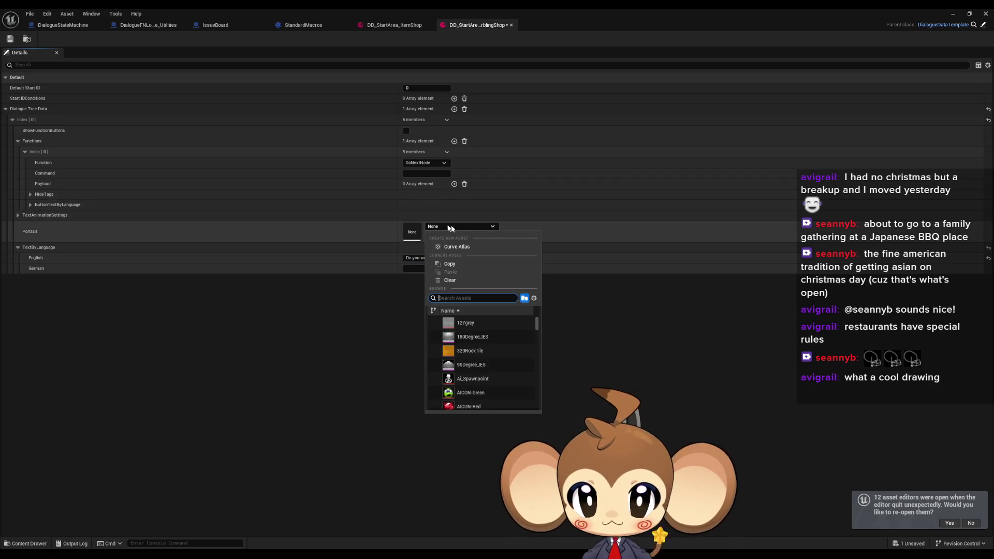
pyautogui.write('dummy')
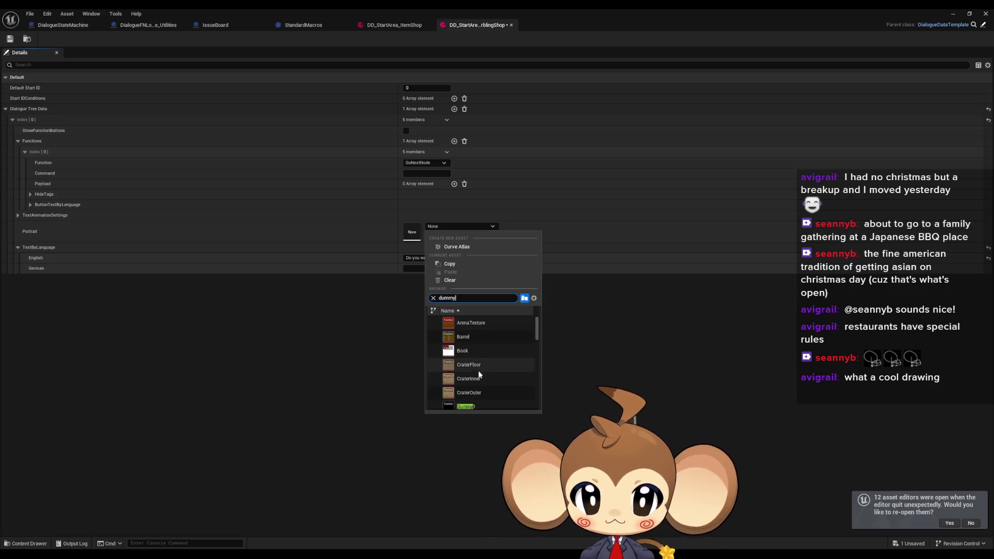
pyautogui.click(480, 404)
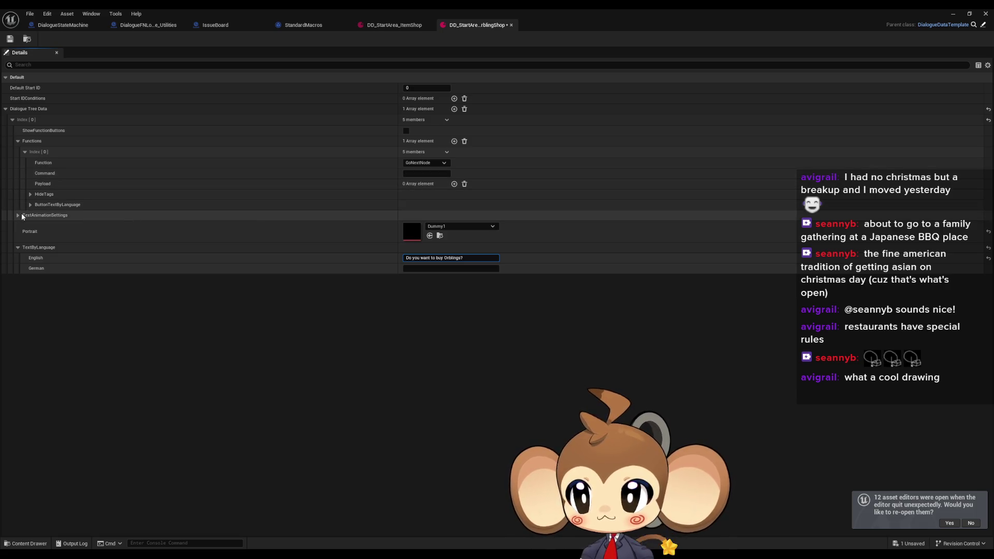
# - Enable function buttons and make the first function TriggerLogic with English button text 'Visit Orblings Store'
pyautogui.click(406, 130)
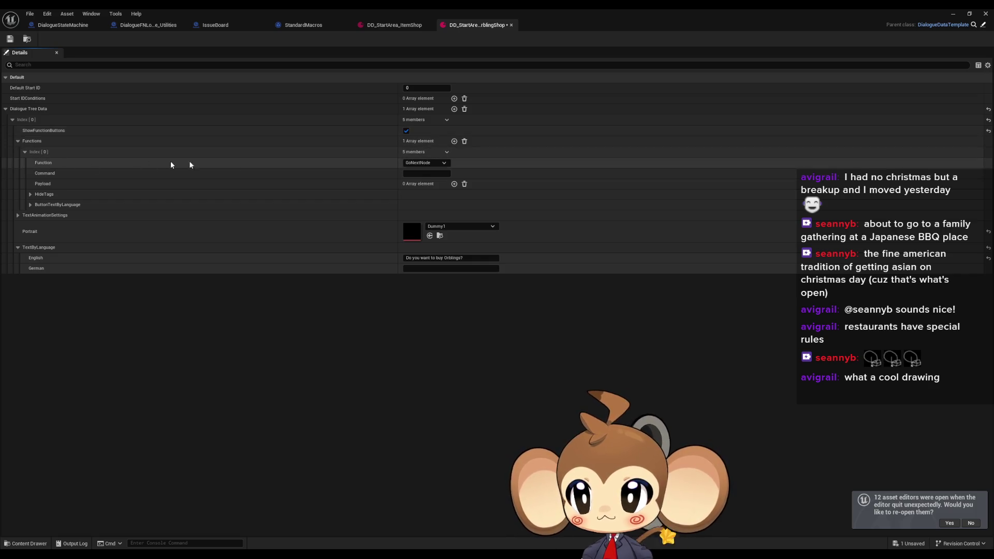
pyautogui.click(422, 163)
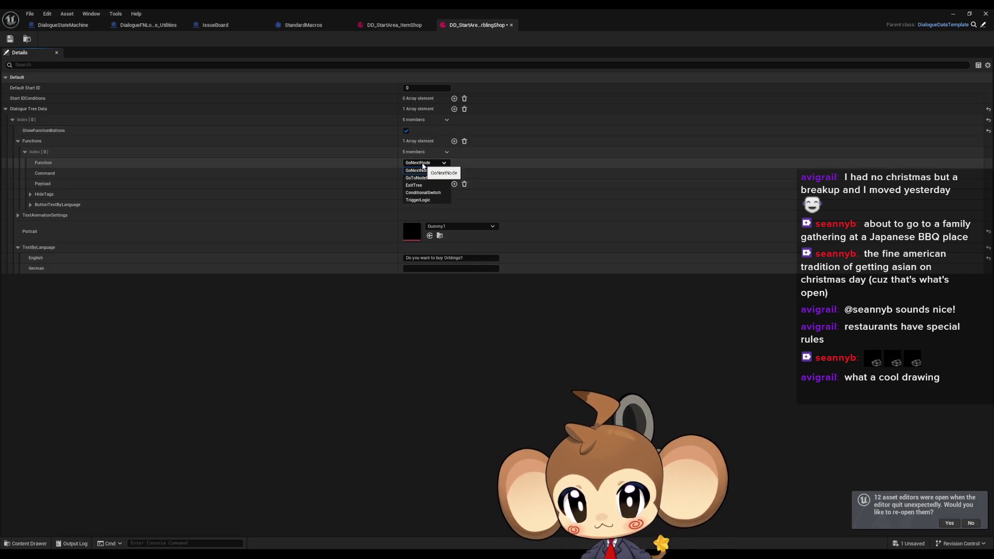
pyautogui.click(418, 200)
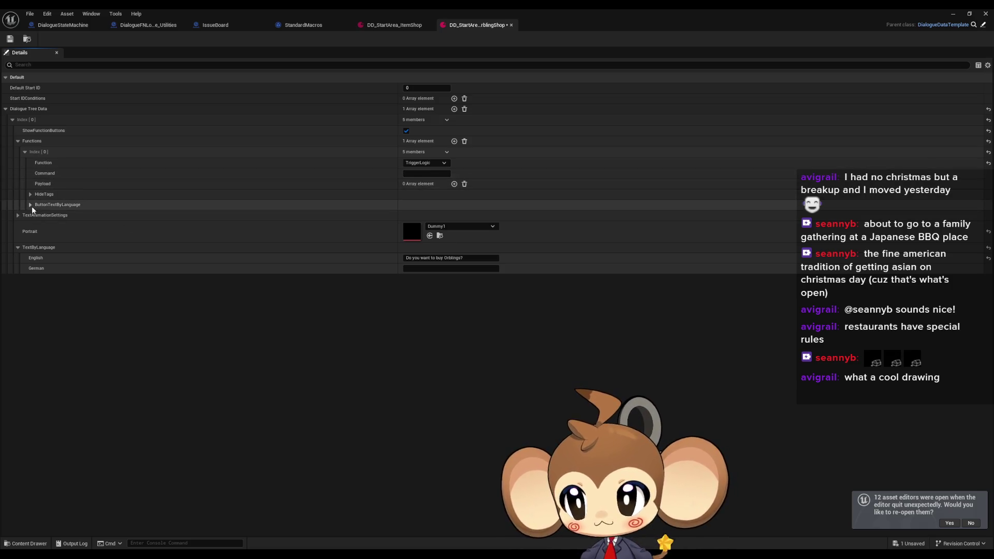
pyautogui.click(30, 204)
pyautogui.click(417, 216)
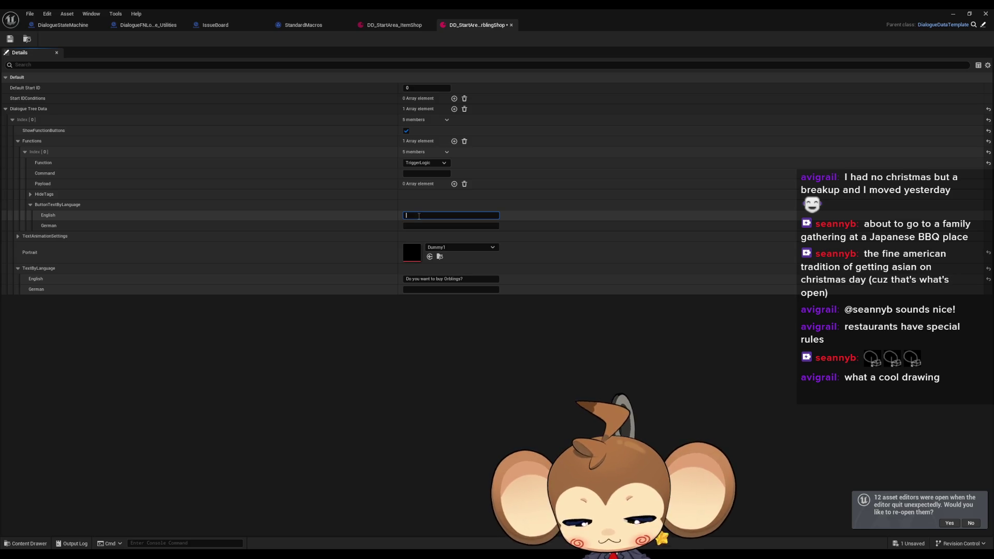
pyautogui.write('Buy')
pyautogui.press('BackSpace')
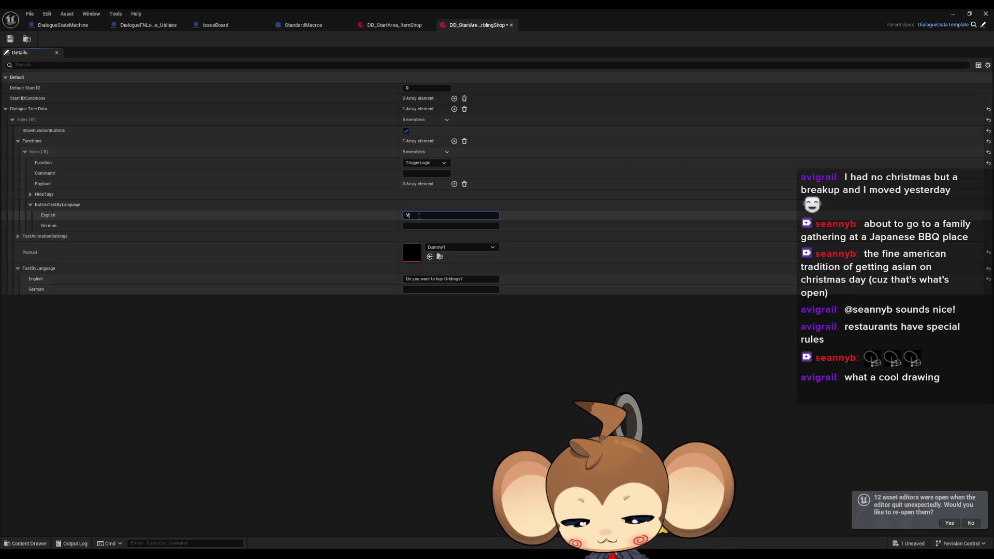
pyautogui.write('t Orblings Store')
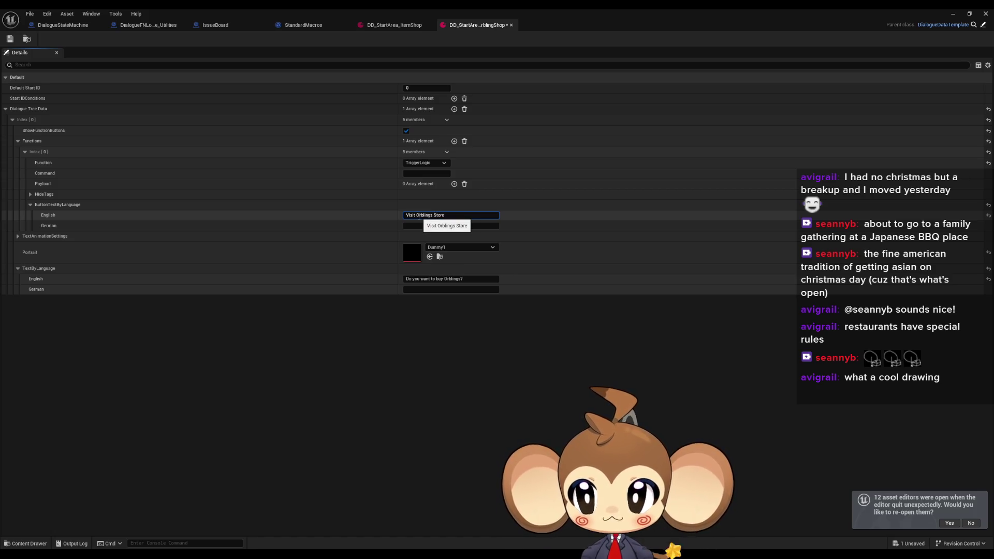
# - Add a second ExitTree function and give its English button text 'Leave'
pyautogui.click(455, 142)
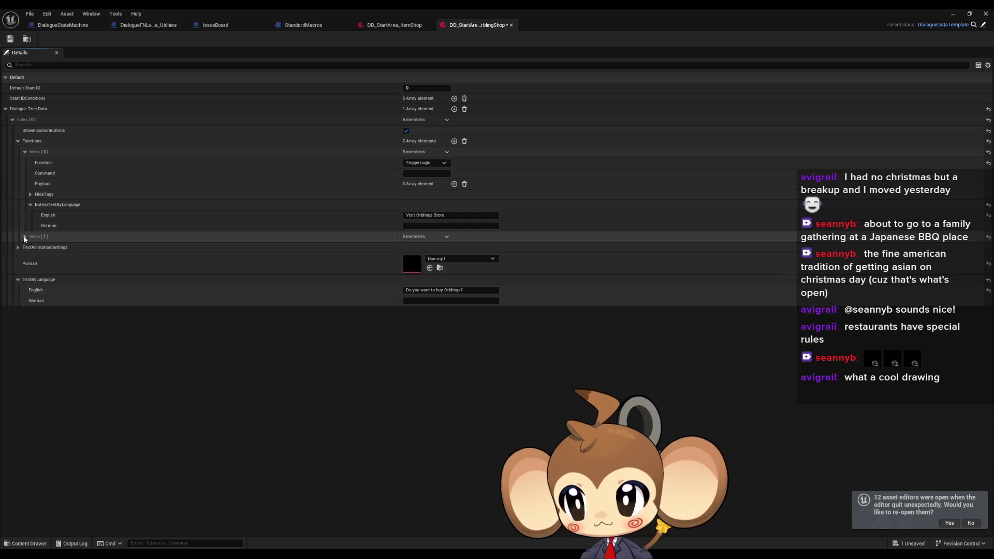
pyautogui.click(24, 237)
pyautogui.click(425, 247)
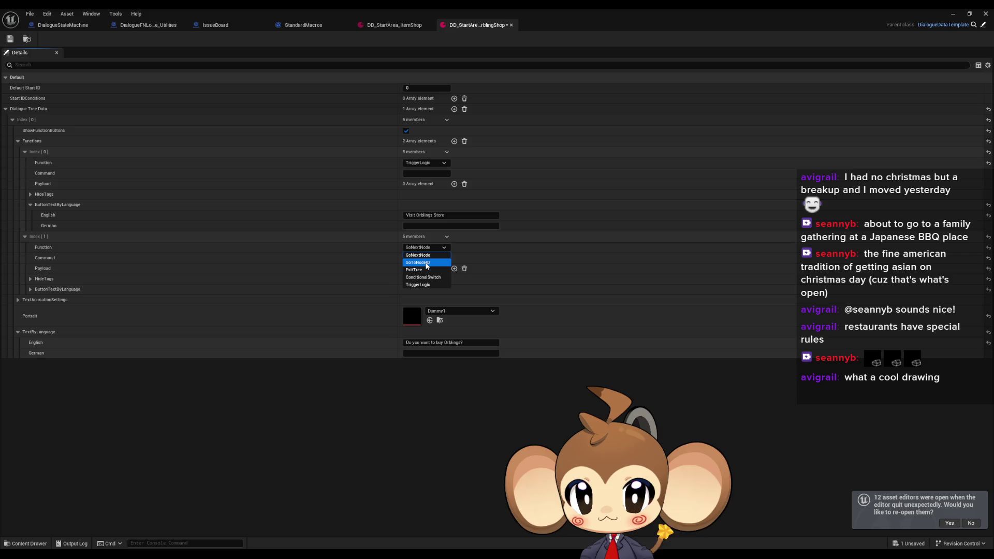
pyautogui.click(423, 268)
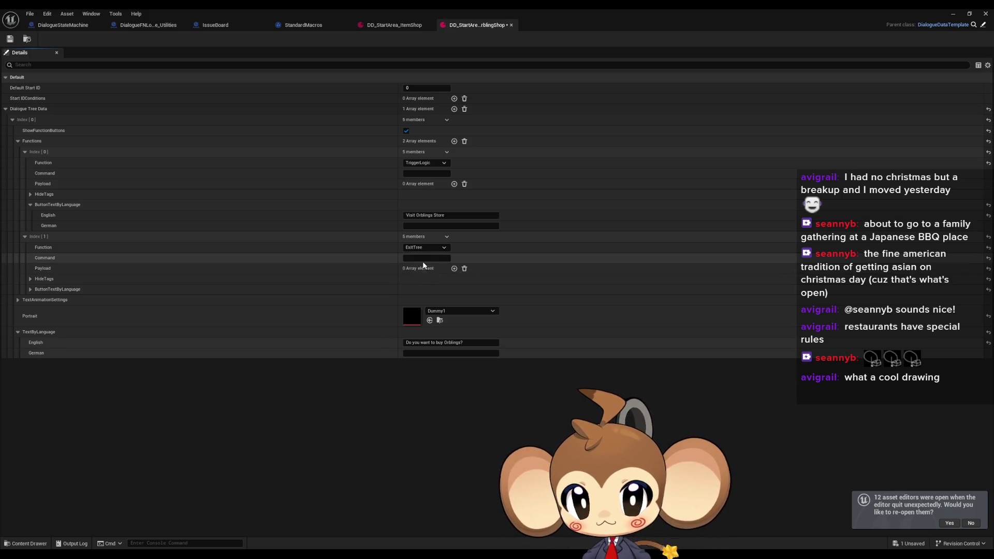
pyautogui.click(30, 290)
pyautogui.click(425, 299)
pyautogui.write('Leave')
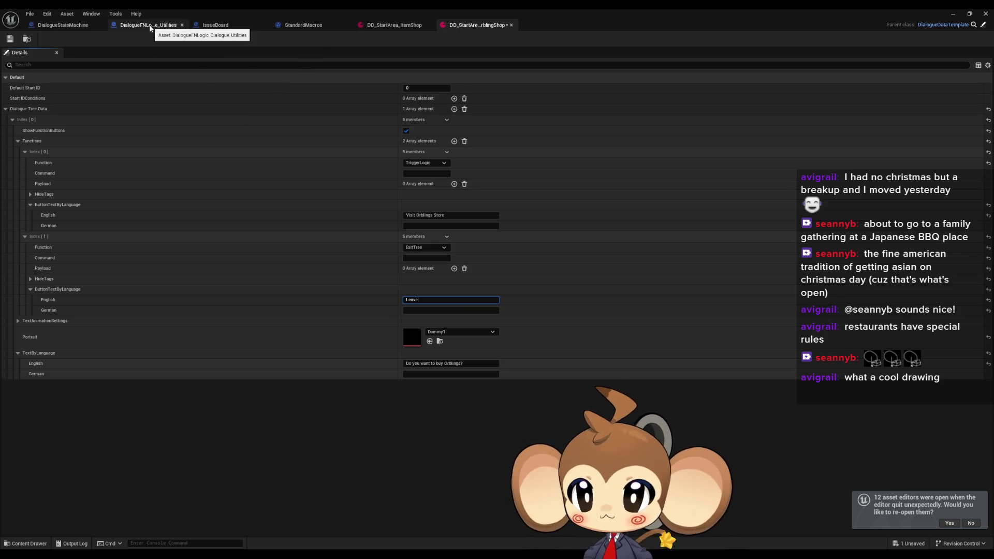
pyautogui.doubleClick(532, 12)
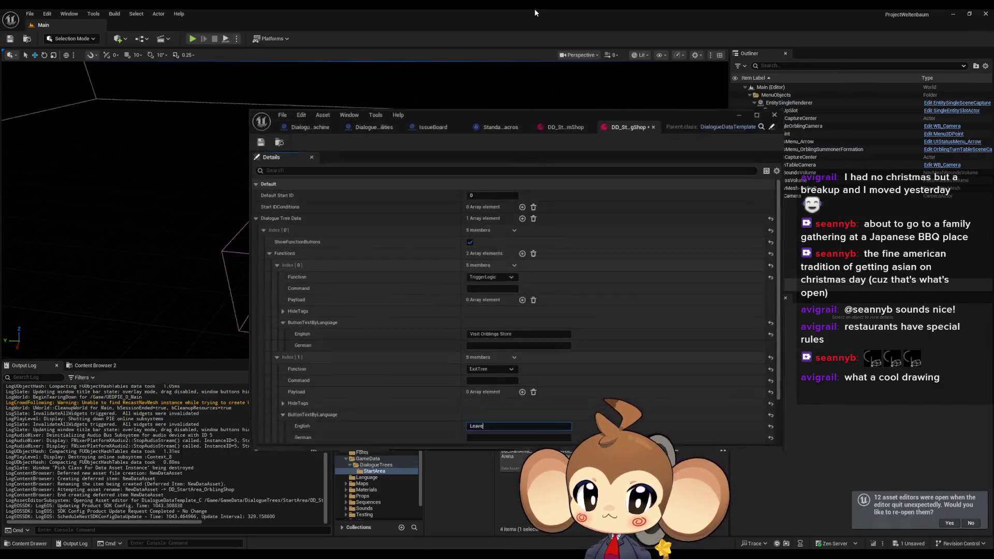
# - Copy the OpenOrblingShop case name from the Switch on String node in DialogueFNLogic_Menus
pyautogui.moveTo(672, 126); pyautogui.dragTo(373, 96)
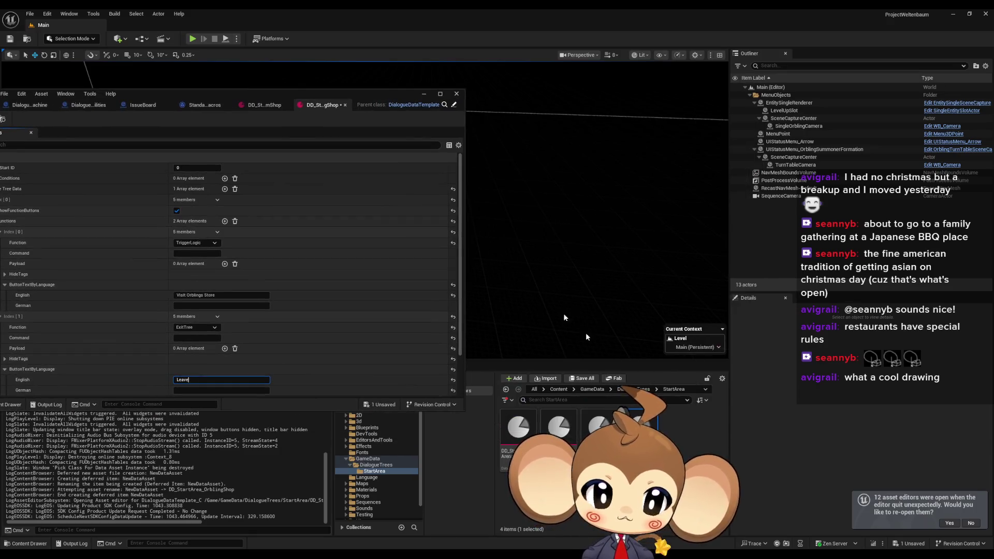
pyautogui.click(631, 390)
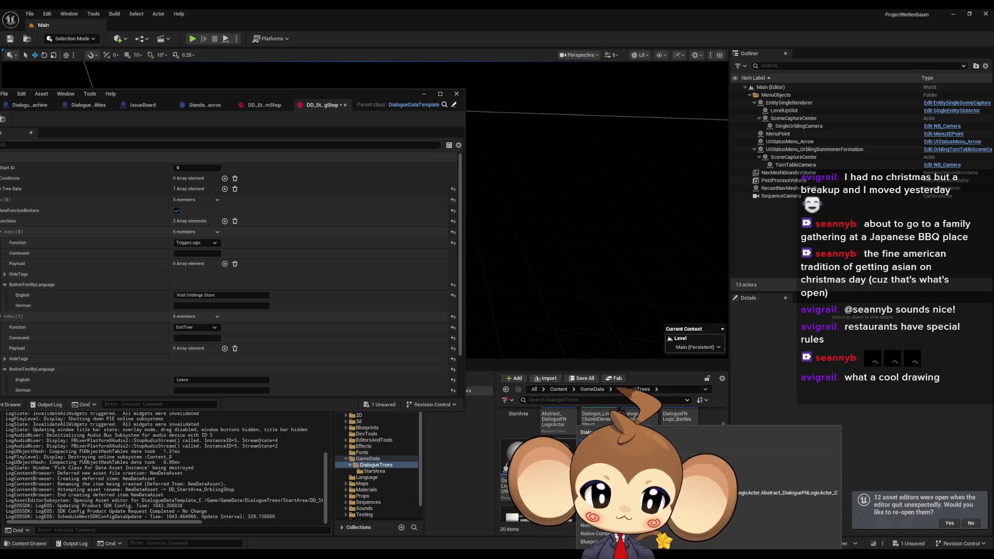
pyautogui.doubleClick(558, 458)
pyautogui.moveTo(366, 95); pyautogui.dragTo(572, 123)
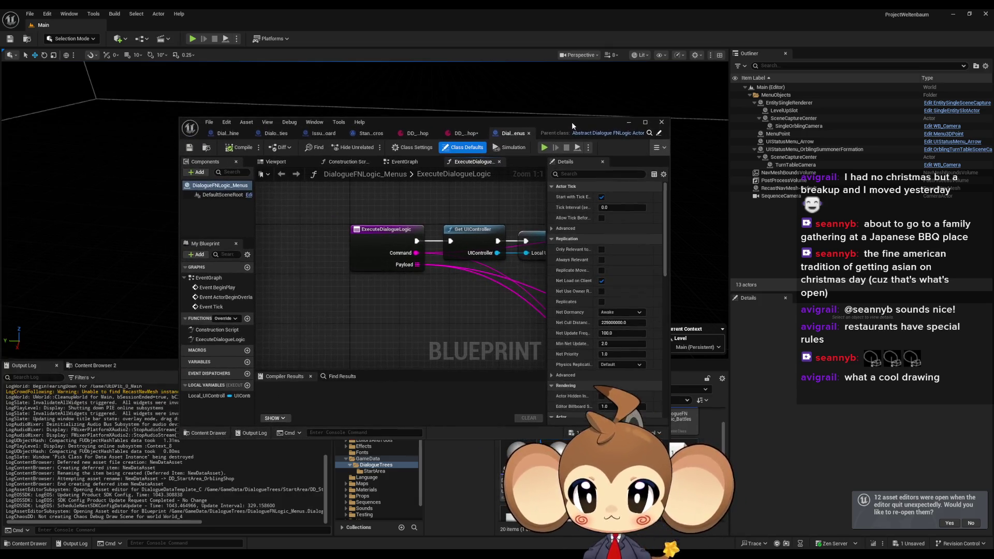
pyautogui.doubleClick(572, 123)
pyautogui.moveTo(417, 312); pyautogui.dragTo(348, 316)
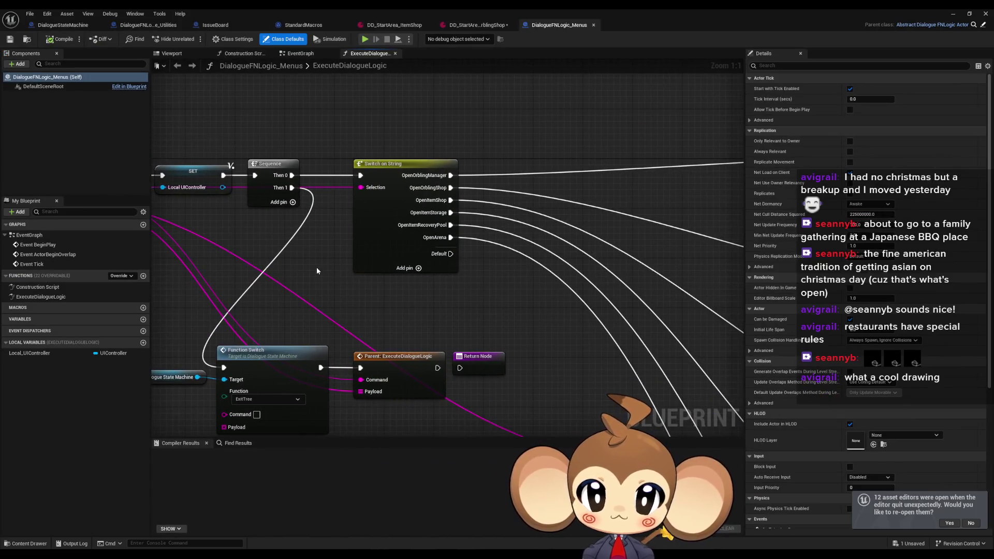
pyautogui.click(404, 233)
pyautogui.click(870, 111)
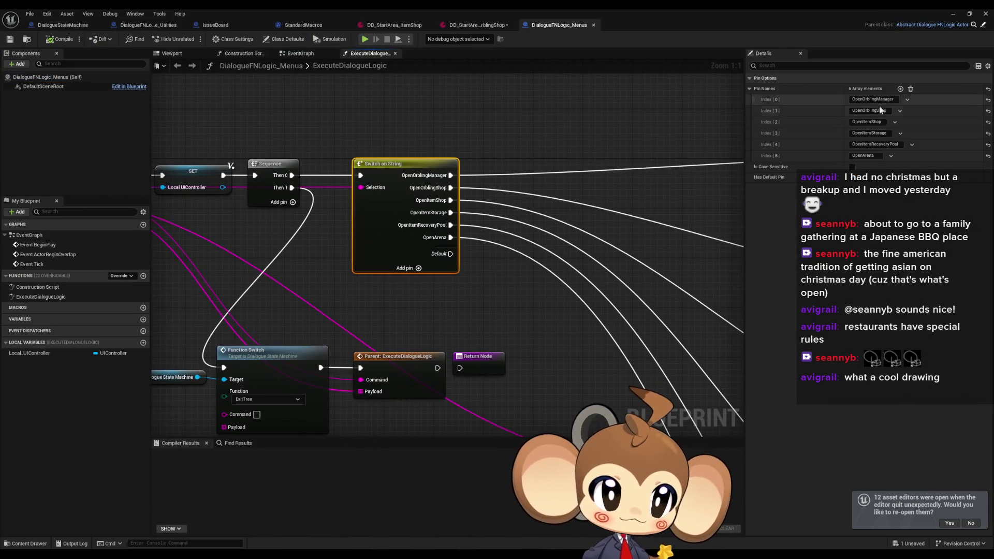
# - Paste OpenOrblingShop into the first function's Command, save the asset, and minimize its editor
pyautogui.click(474, 26)
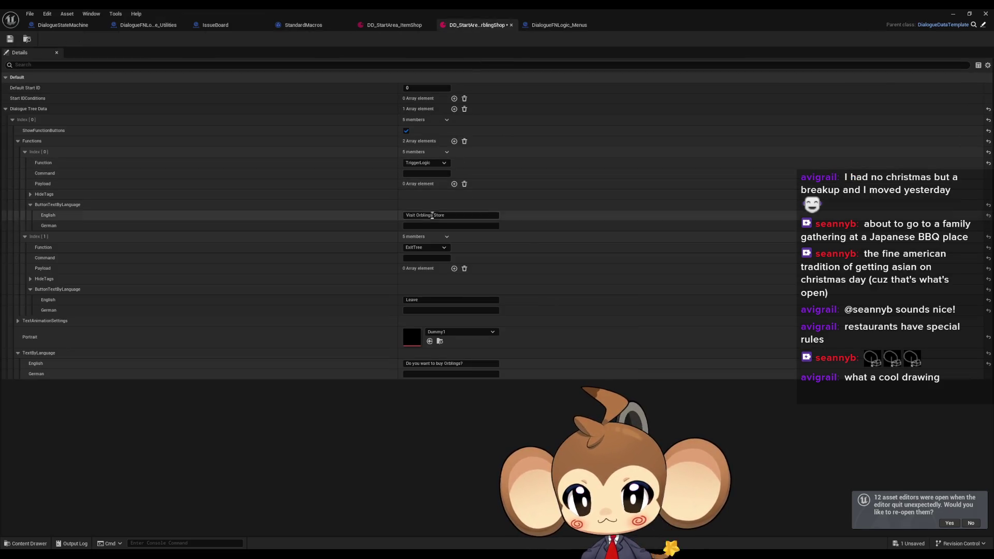
pyautogui.click(430, 174)
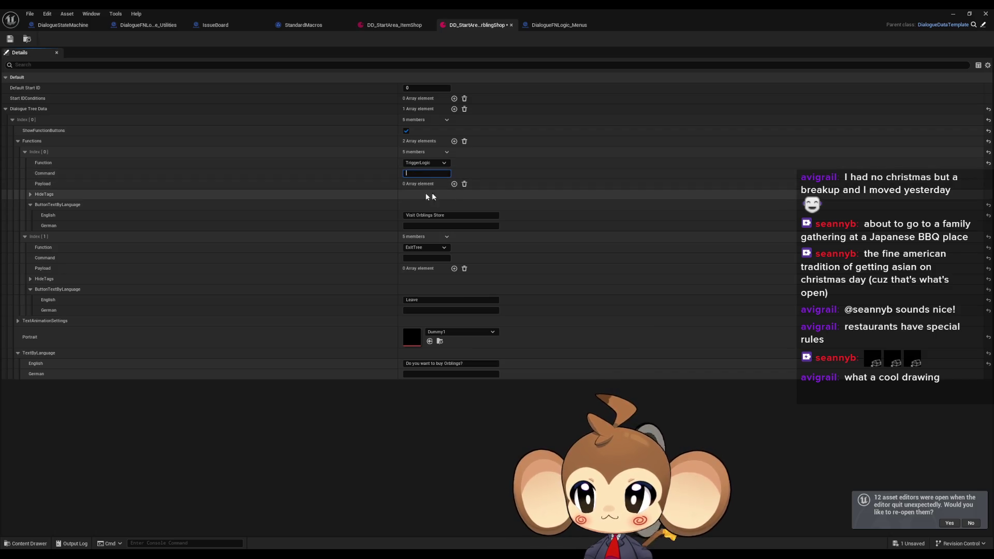
pyautogui.write('OpenOrblingShop')
pyautogui.click(11, 39)
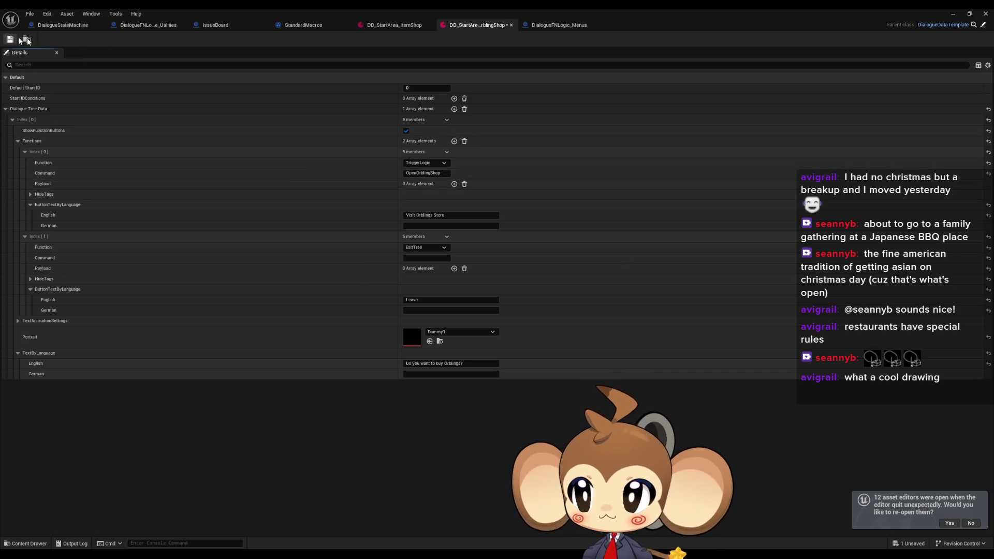
pyautogui.click(953, 14)
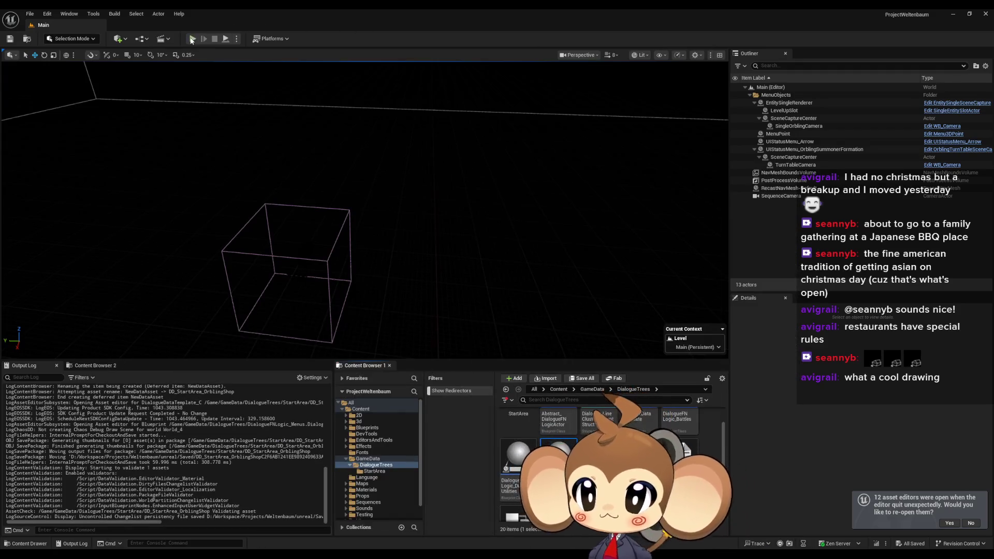
pyautogui.click(191, 39)
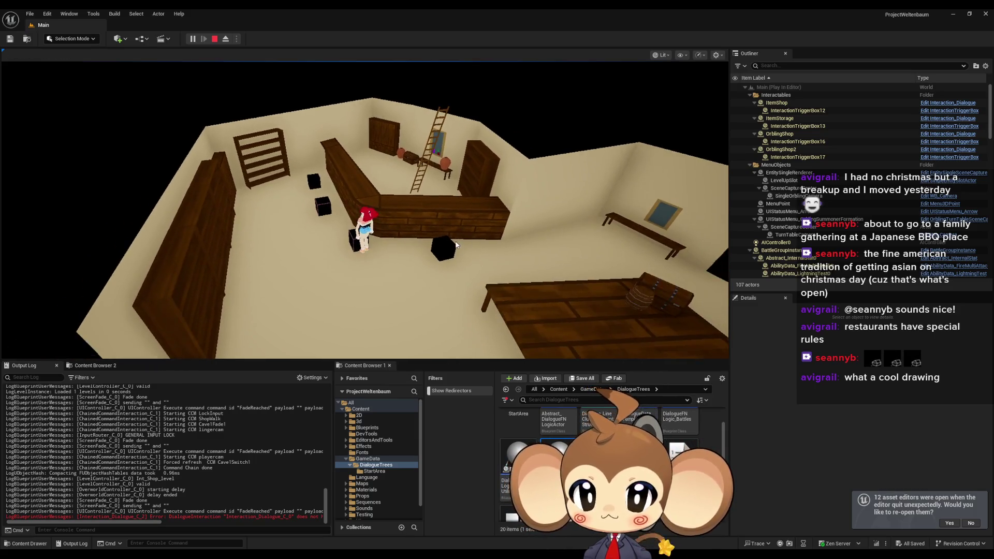
pyautogui.click(214, 39)
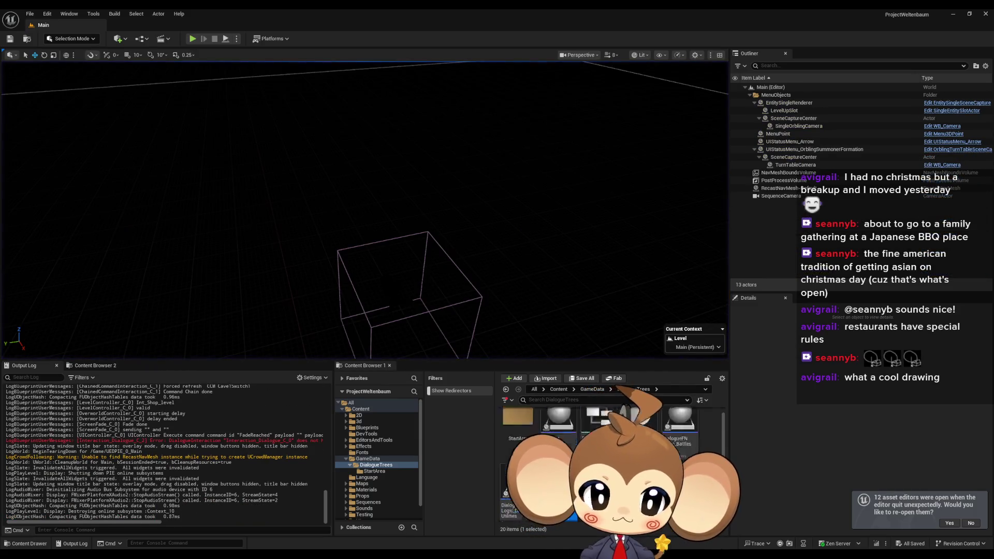
# - Open Int_Shop_level from Content/Maps/Dummy/StartArea/Int/Shop and select the OrblingShop actor
pyautogui.click(558, 390)
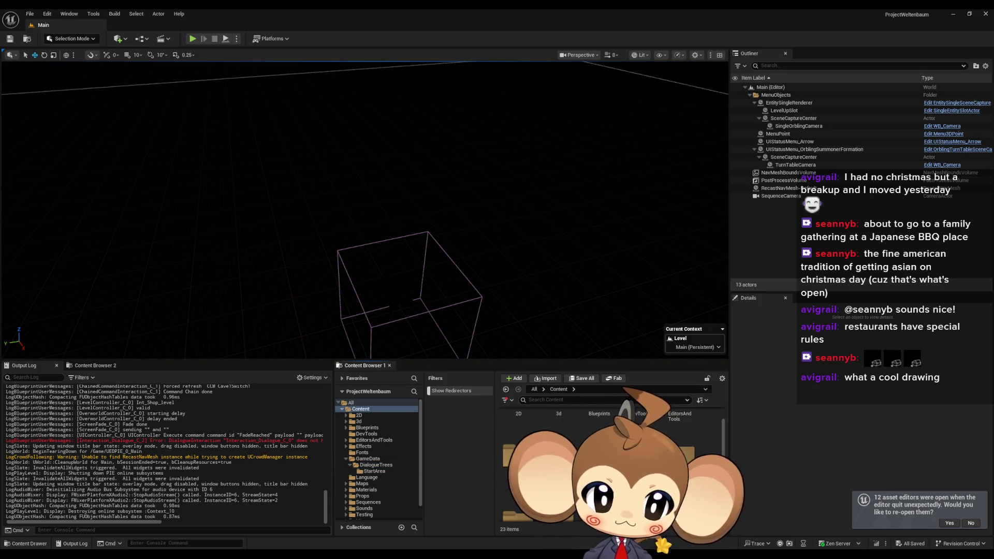
pyautogui.doubleClick(683, 450)
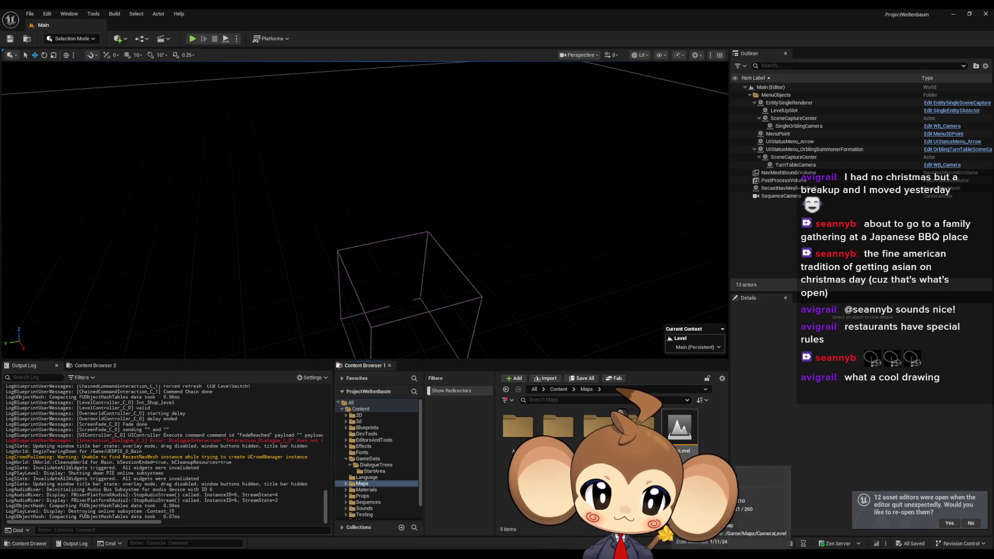
pyautogui.doubleClick(567, 436)
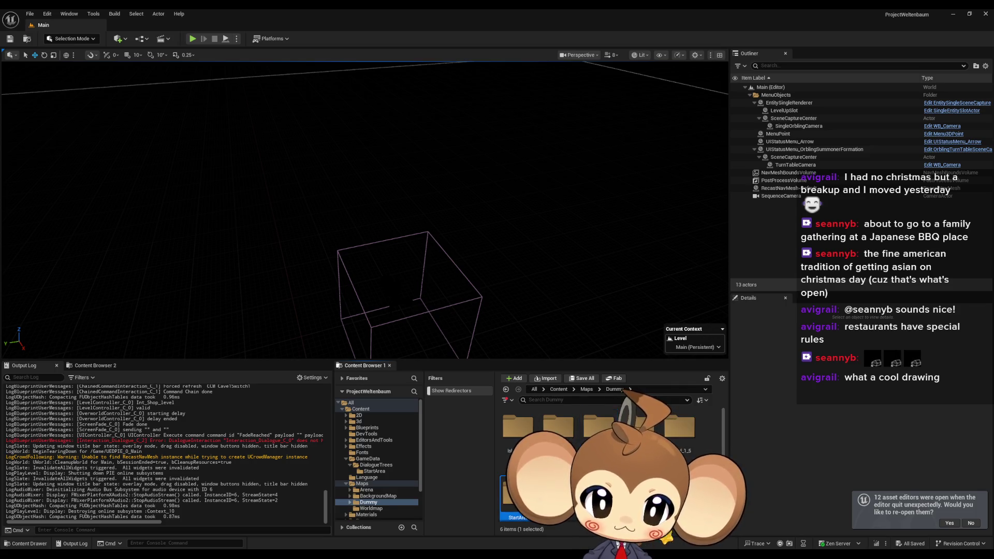
pyautogui.press('Return')
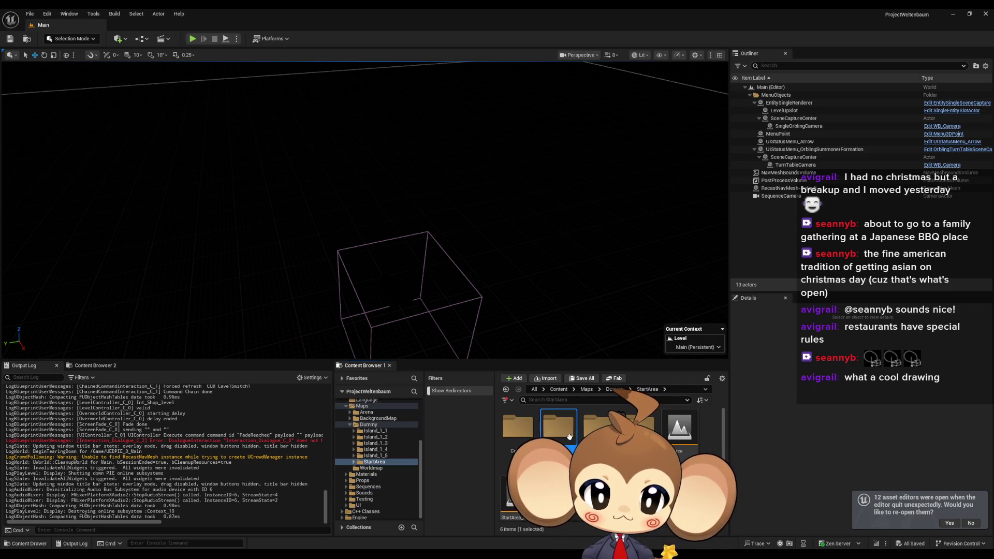
pyautogui.doubleClick(570, 437)
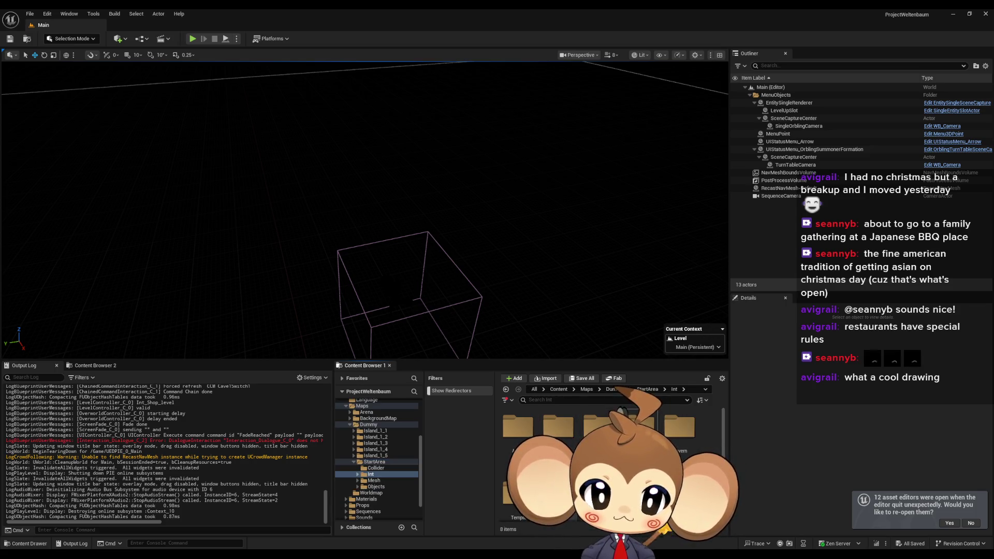
pyautogui.click(673, 427)
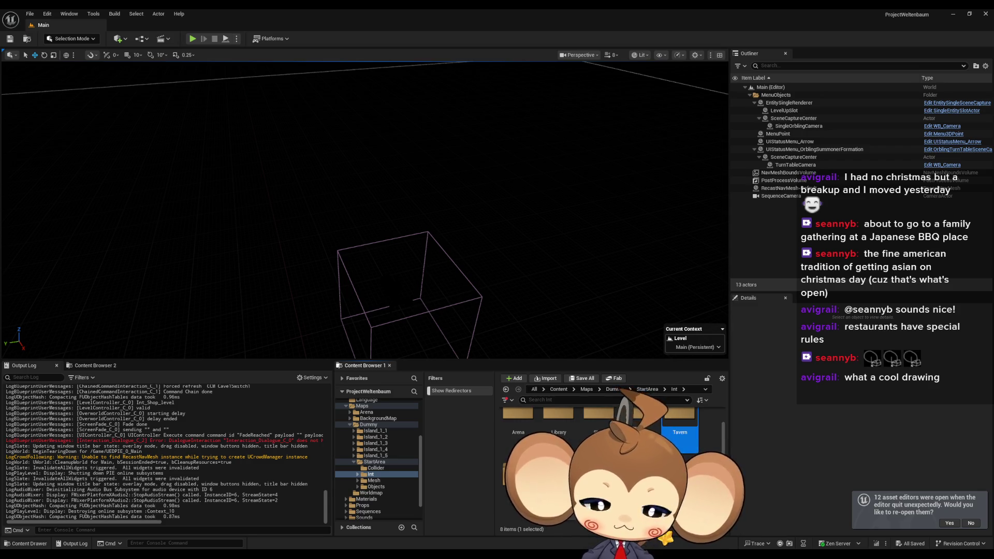
pyautogui.click(598, 428)
pyautogui.doubleClick(598, 430)
pyautogui.doubleClick(559, 422)
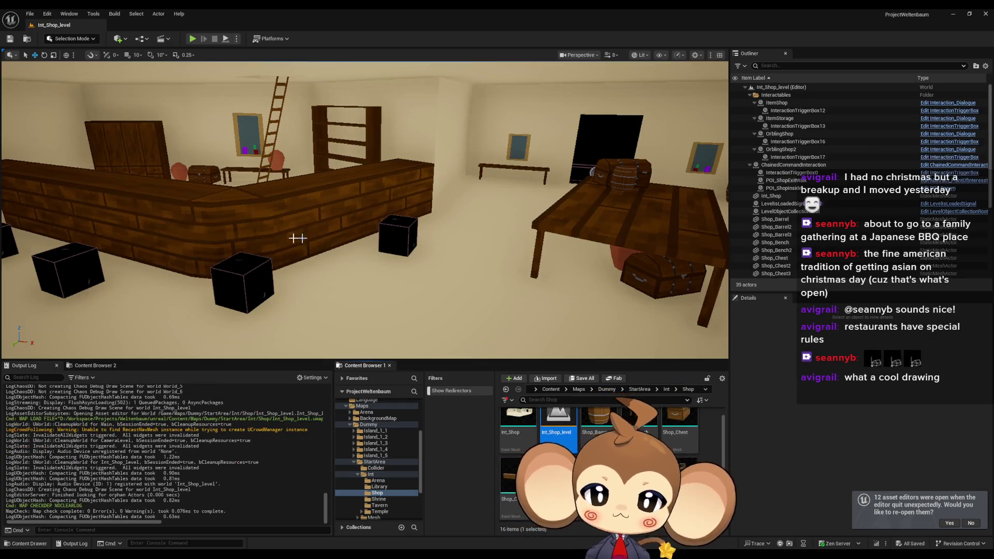
pyautogui.click(242, 284)
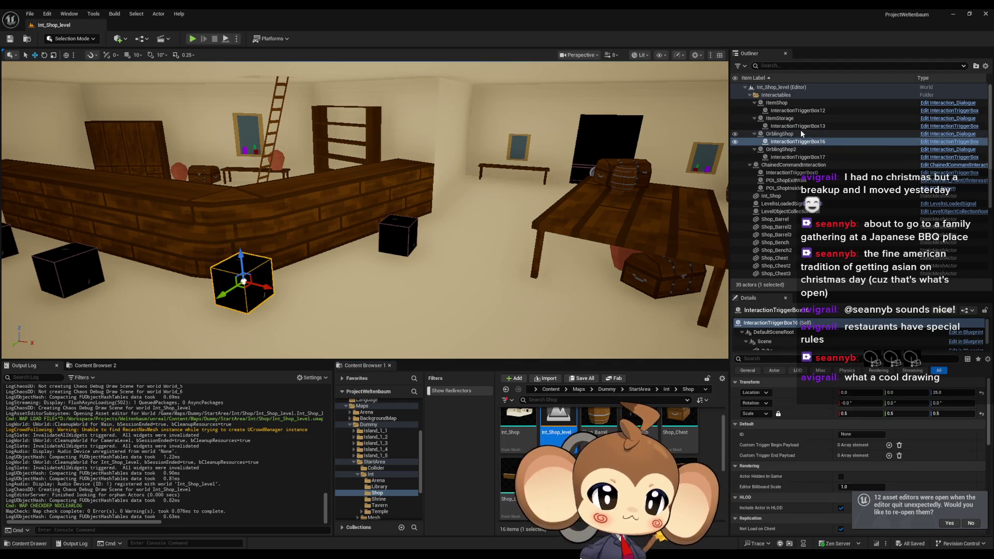
# - Assign DD_StartArea_OrblingShop as OrblingShop's dialogue tree and save the level
pyautogui.click(872, 443)
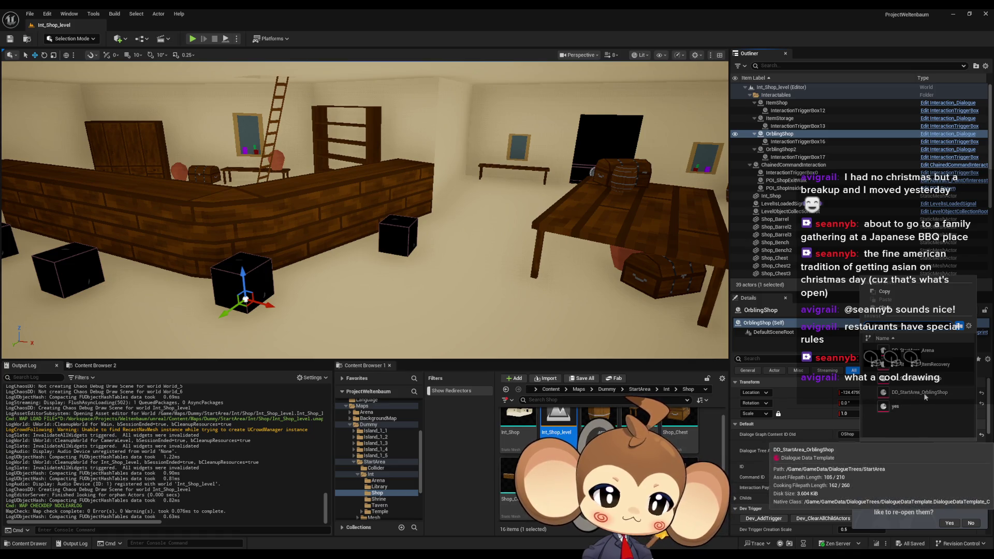
pyautogui.click(911, 396)
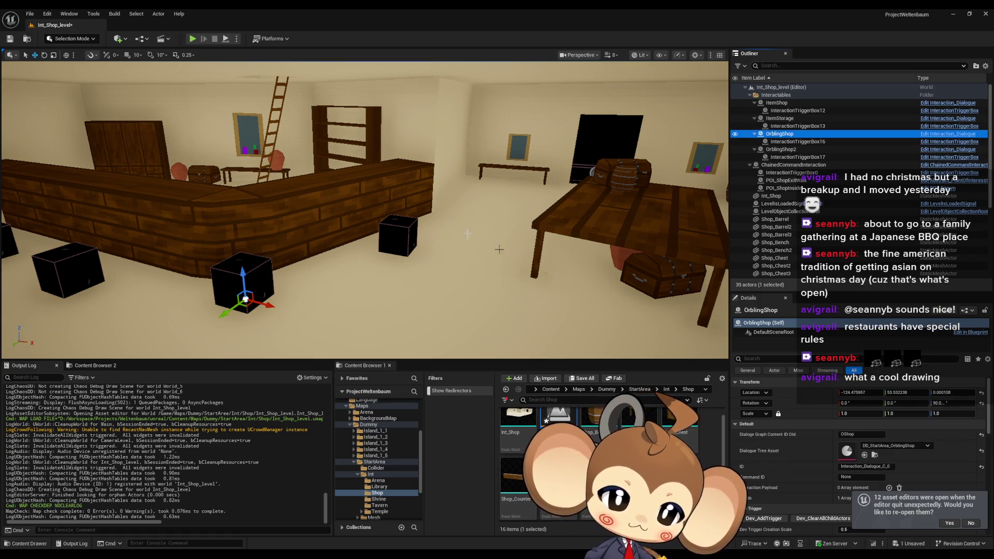
pyautogui.click(7, 40)
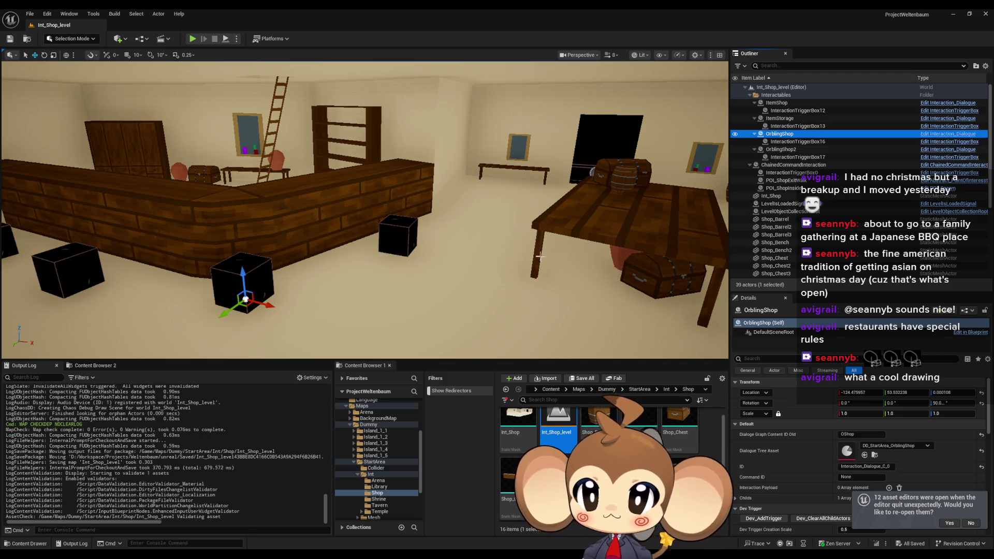
# - Browse to Content/GameData/DialogueTrees/StartArea in the Content Browser
pyautogui.click(552, 389)
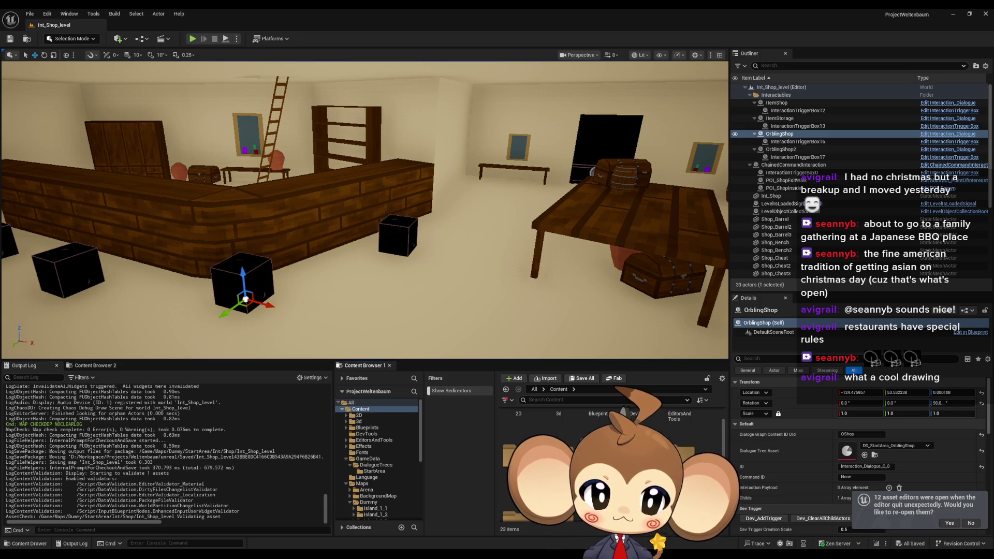
pyautogui.click(367, 459)
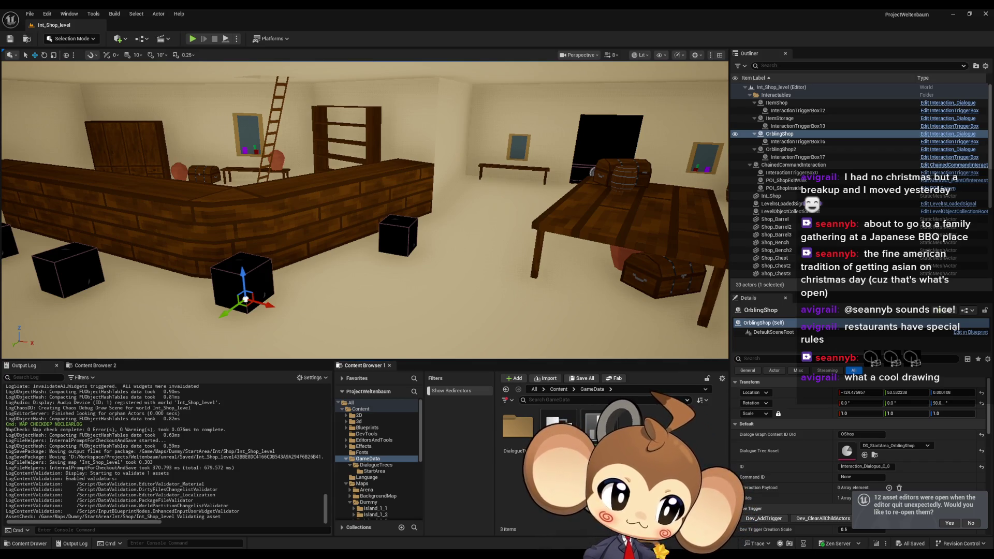
pyautogui.click(622, 390)
pyautogui.click(639, 400)
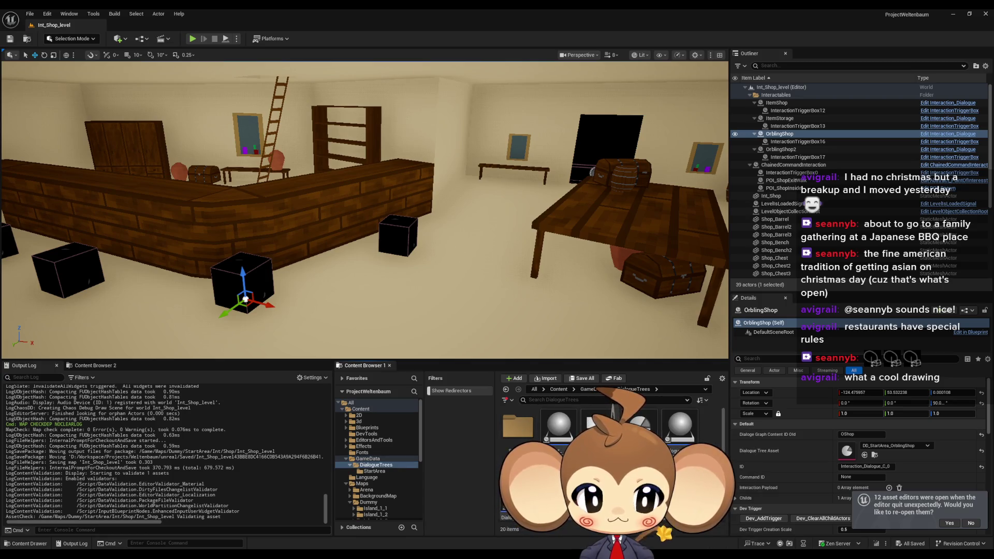
pyautogui.doubleClick(510, 443)
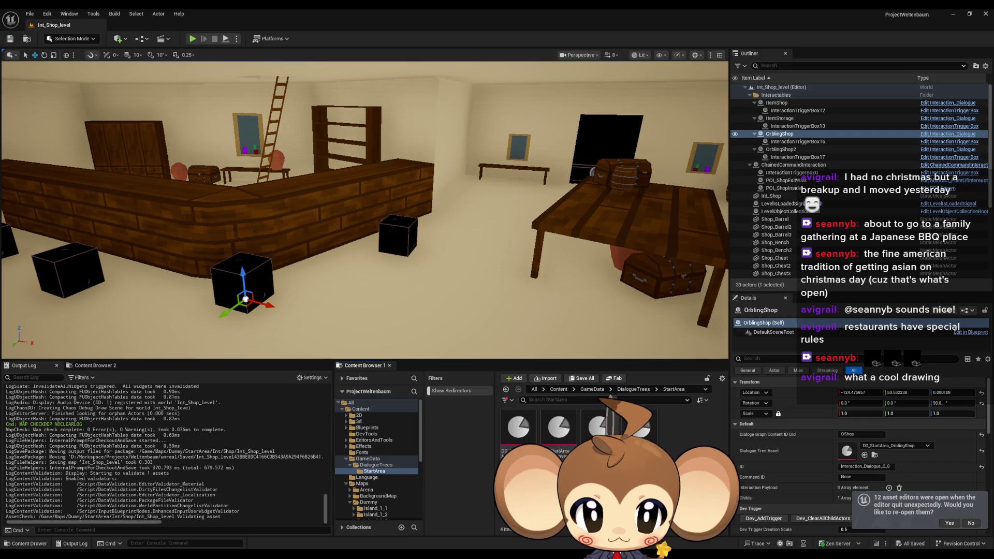
pyautogui.rightClick(596, 446)
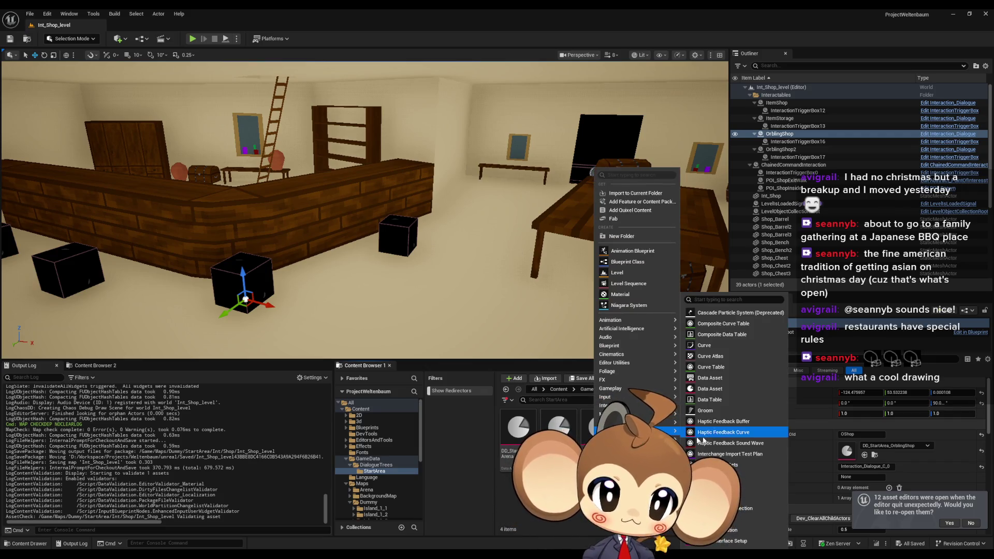
# - Create a DialogueDataTemplate asset named DD_StartArea_ItemStorage via a 'dia' class search and open it
pyautogui.press('Escape')
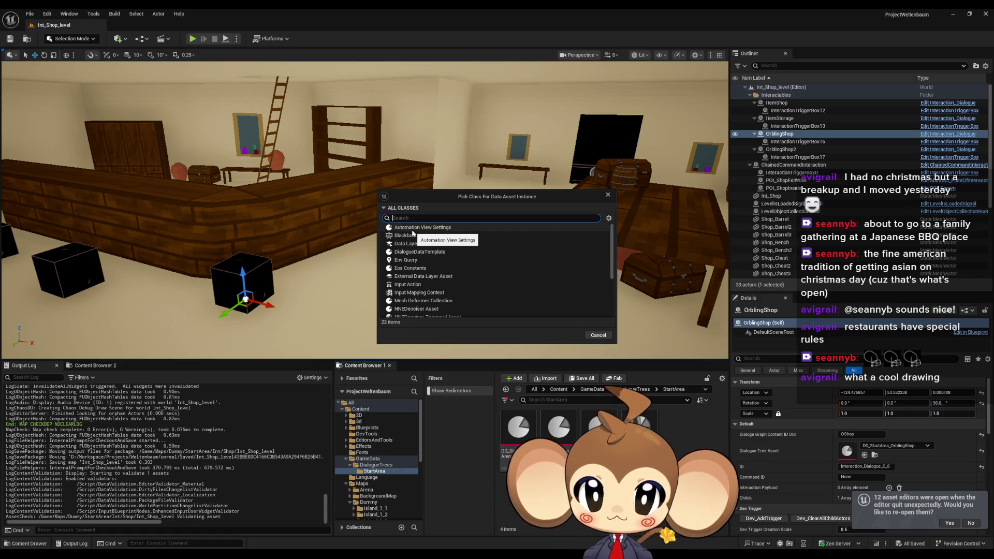
pyautogui.write('dia')
pyautogui.click(413, 229)
pyautogui.click(568, 249)
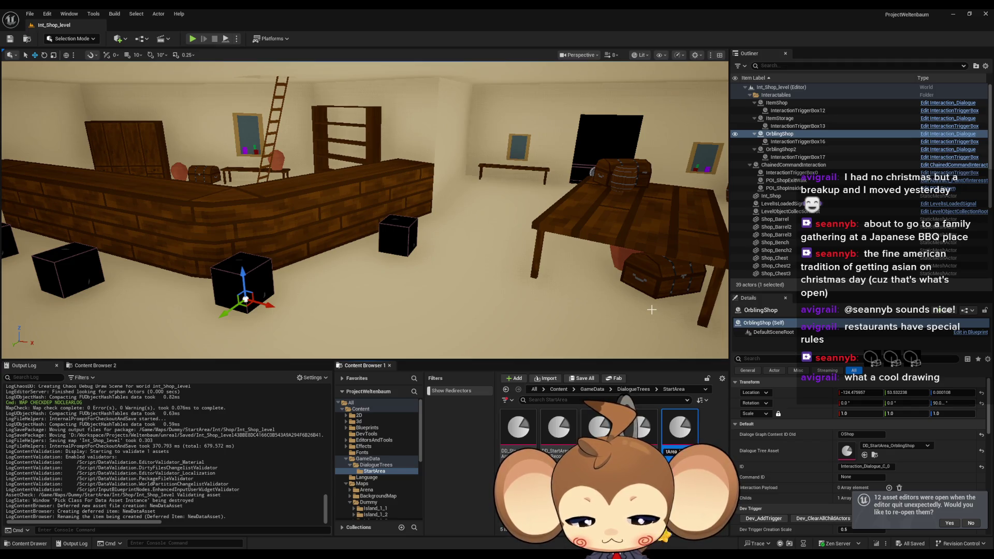
pyautogui.press('Return')
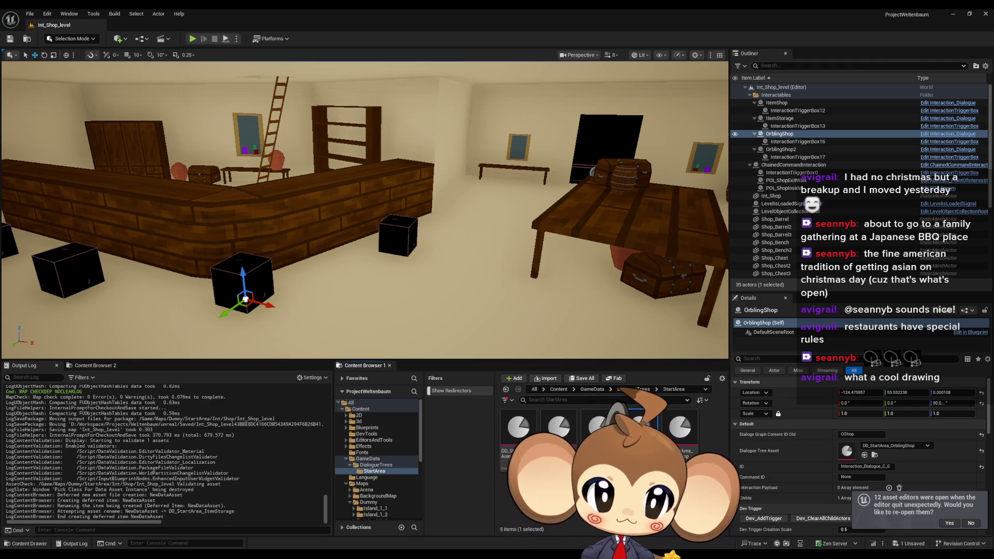
pyautogui.doubleClick(639, 430)
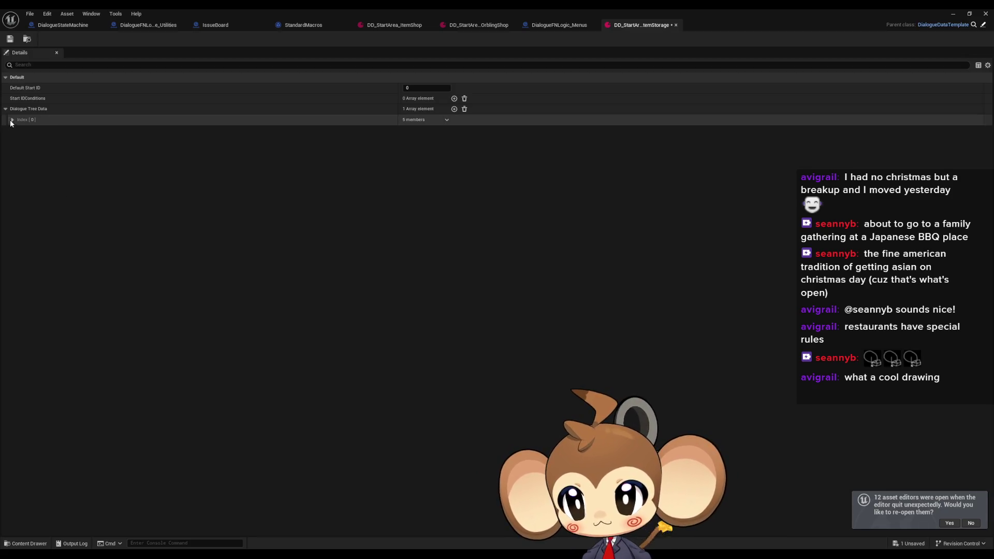
# - Expand Index [0] and its TextByLanguage fields, leaving ShowFunctionButtons unchecked
pyautogui.click(12, 119)
pyautogui.click(406, 130)
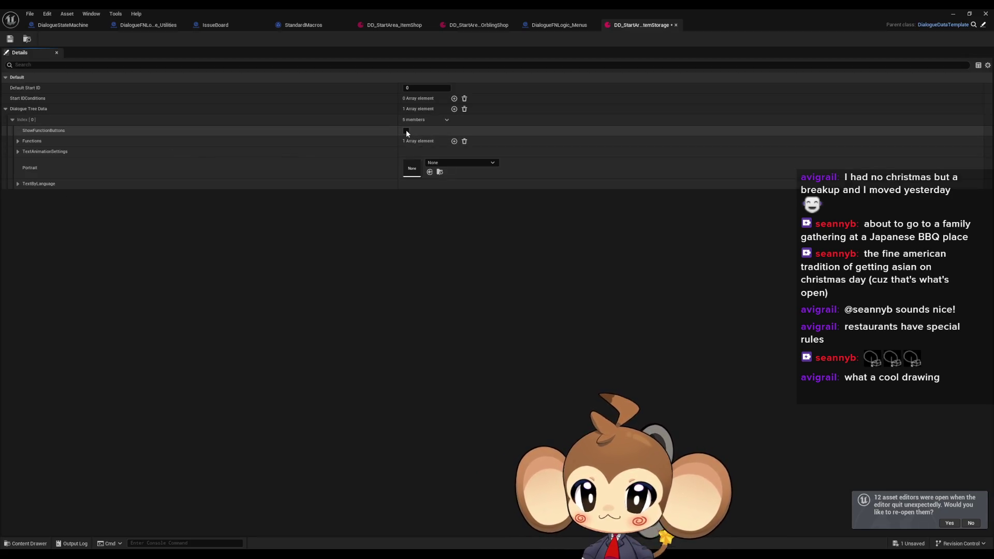
pyautogui.click(17, 184)
pyautogui.click(430, 195)
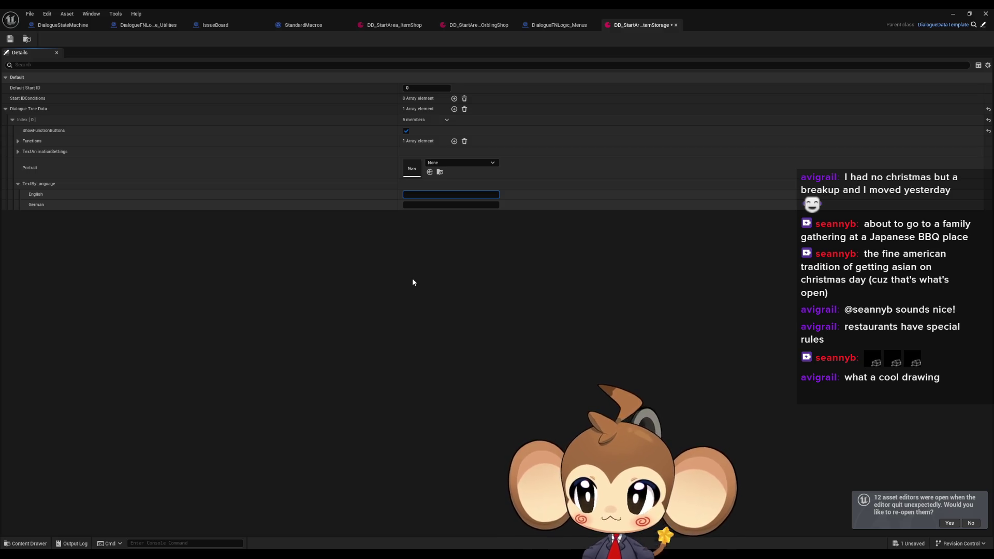
pyautogui.click(406, 131)
pyautogui.click(409, 195)
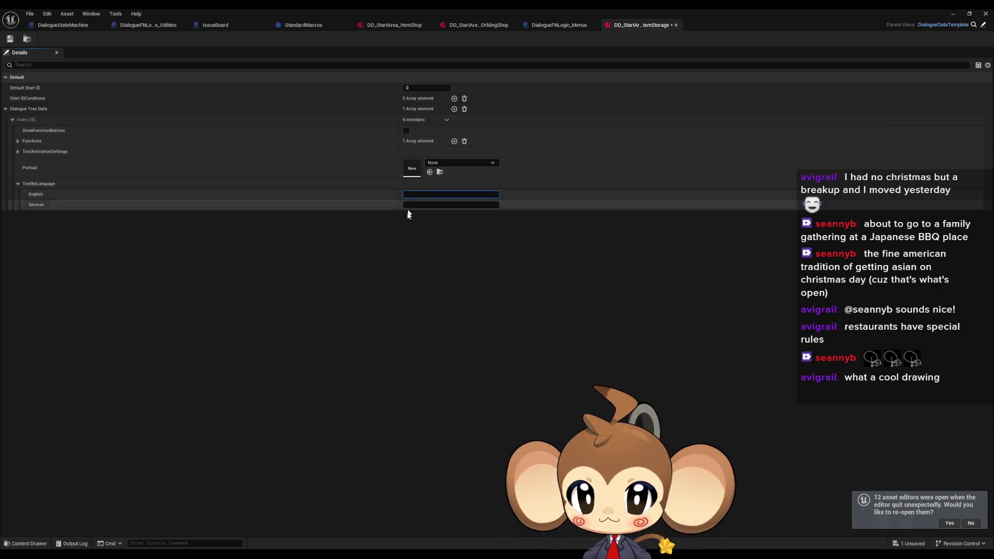
# - Type 'This is the item storage.' plus a second line about storing items you don't want to lose
pyautogui.write('This is the Item sor')
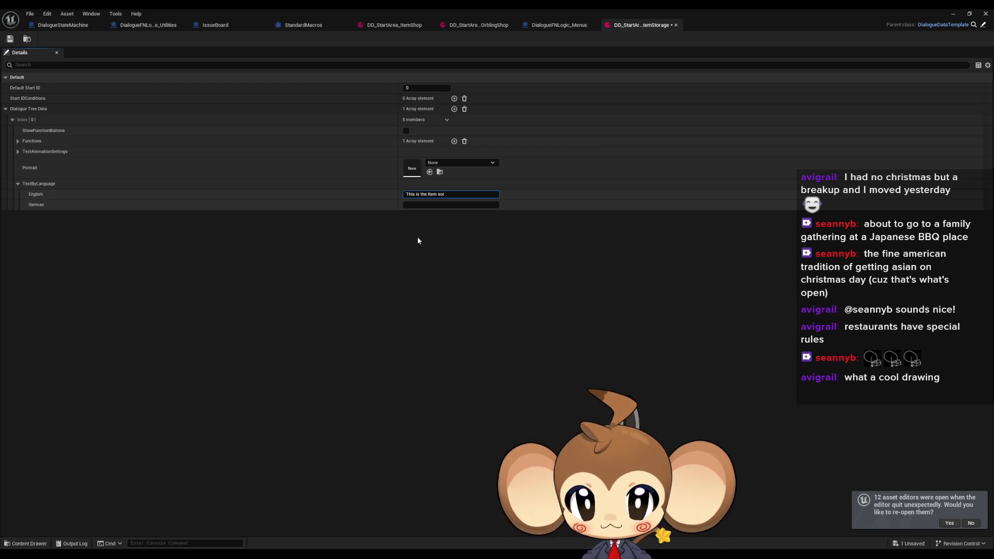
pyautogui.press('BackSpace')
pyautogui.press('BackSpace')
pyautogui.press('BackSpace')
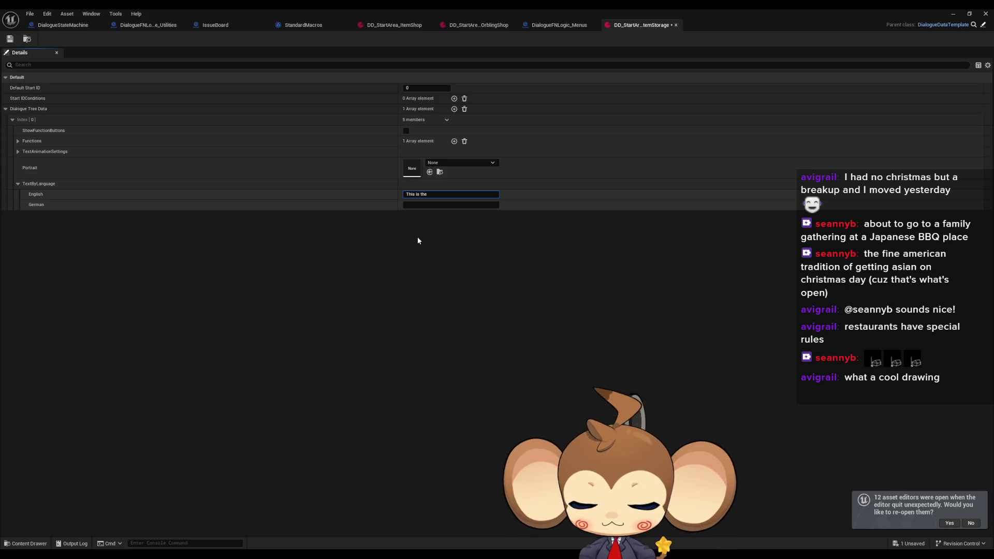
pyautogui.write(' item sto')
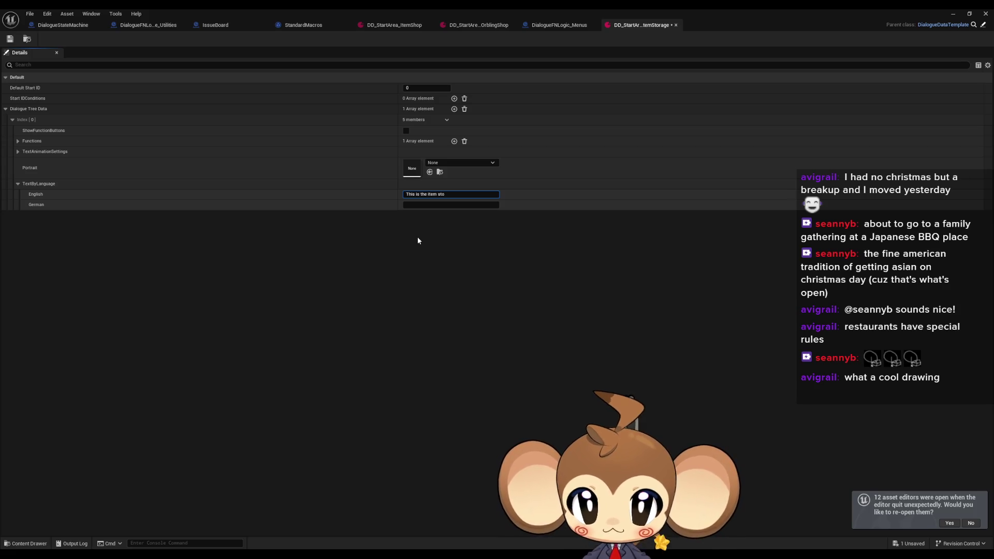
pyautogui.write('rage')
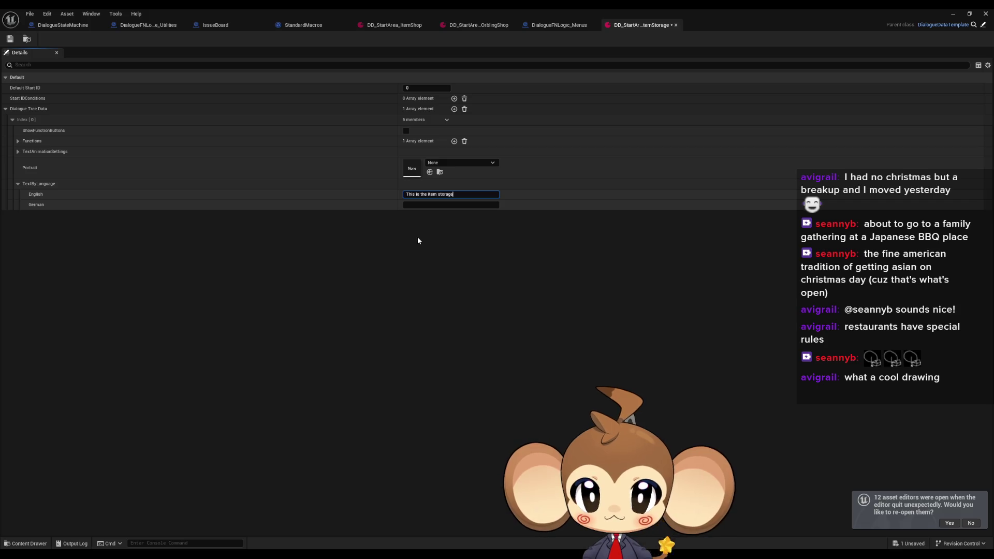
pyautogui.write('.')
pyautogui.hotkey('shift', 'Return')
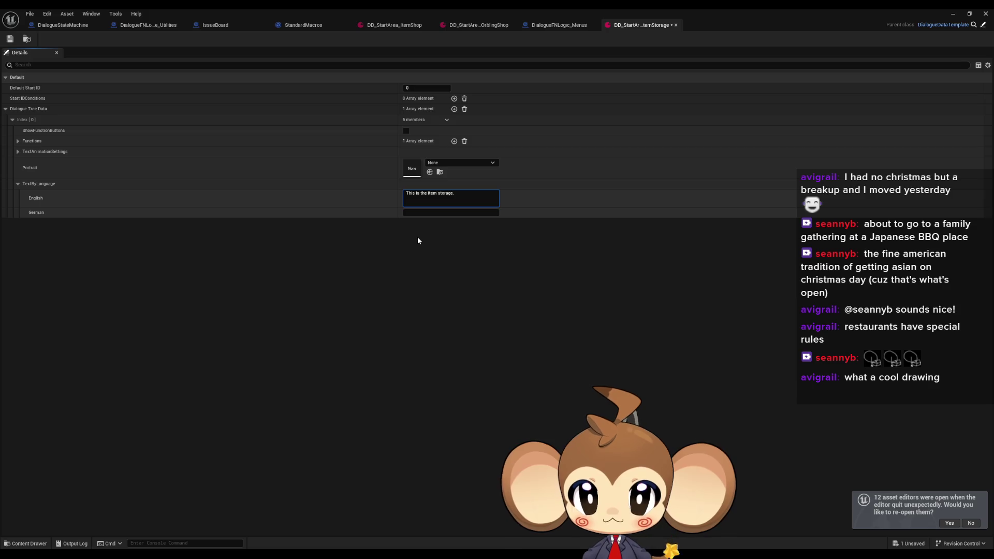
pyautogui.write('You can')
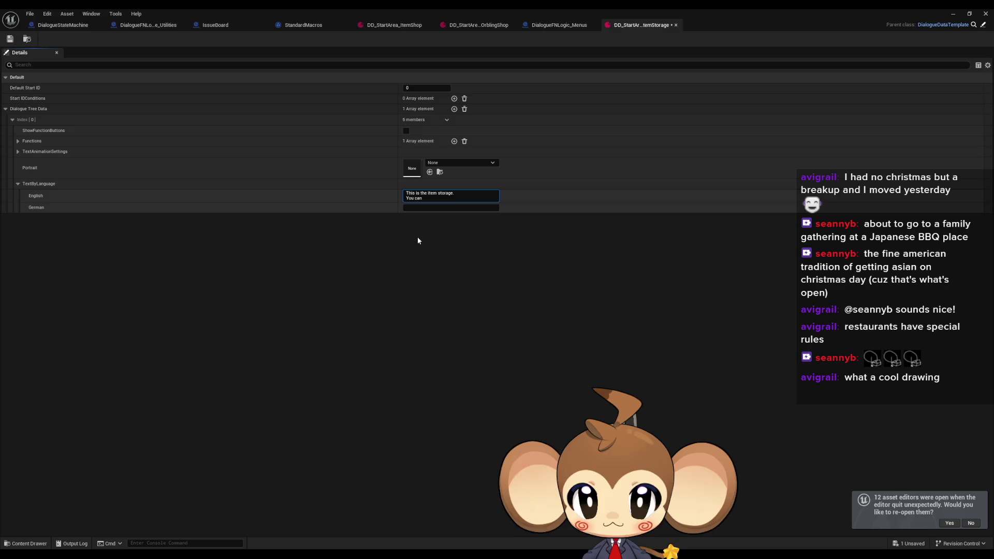
pyautogui.write(' store ')
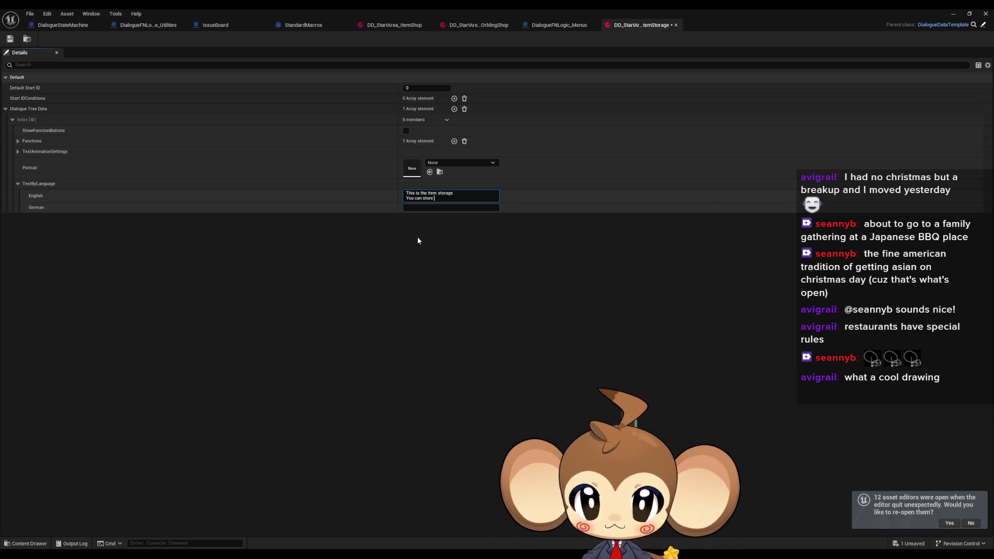
pyautogui.write('items he')
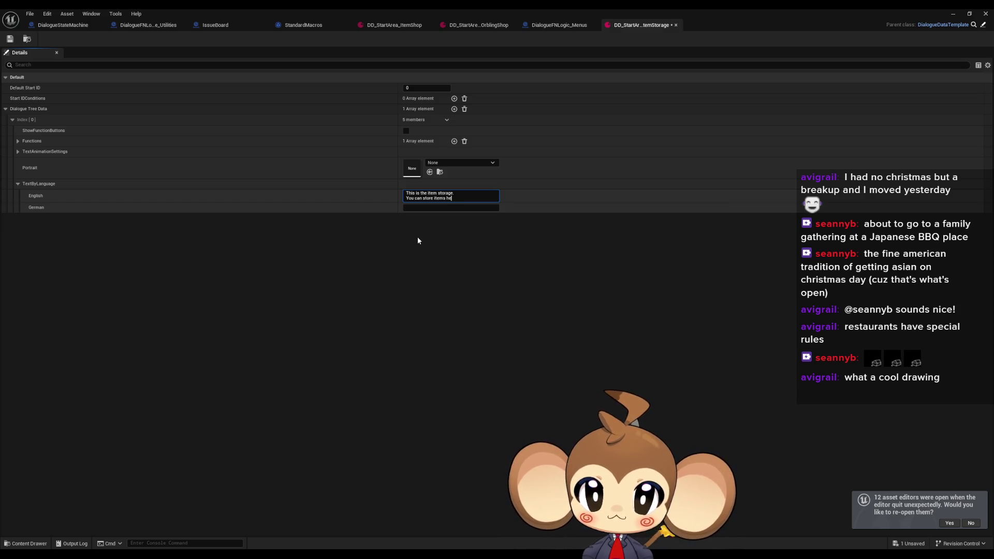
pyautogui.write('re that you do')
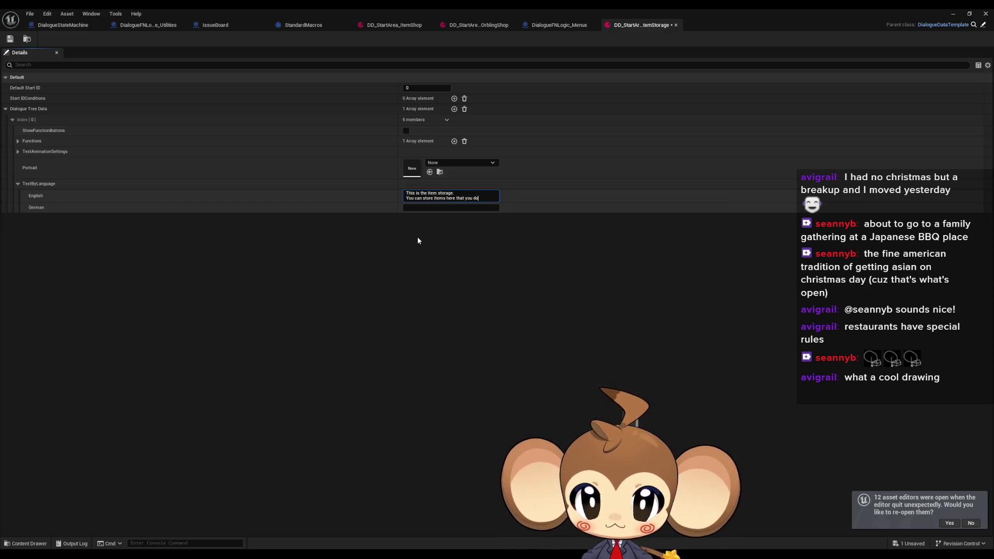
pyautogui.write('nt want to lose.')
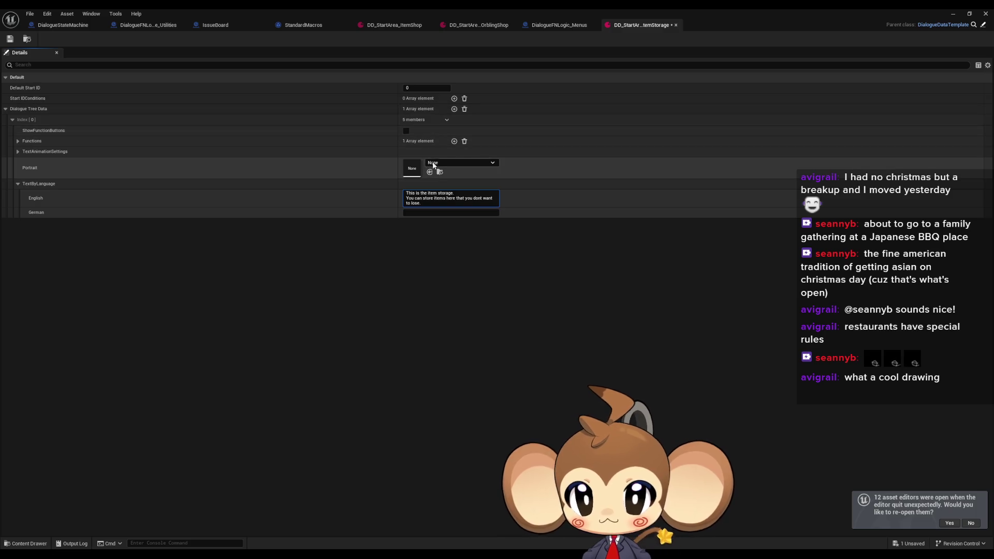
# - Pick Dummy1 as the first entry's portrait, then add Index [1] to Dialogue Tree Data
pyautogui.click(437, 164)
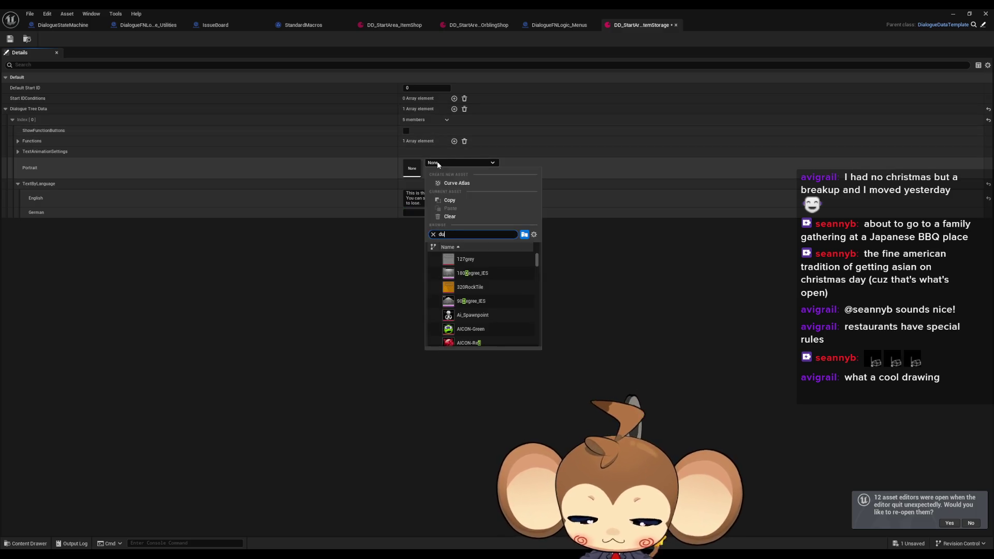
pyautogui.write('mmn')
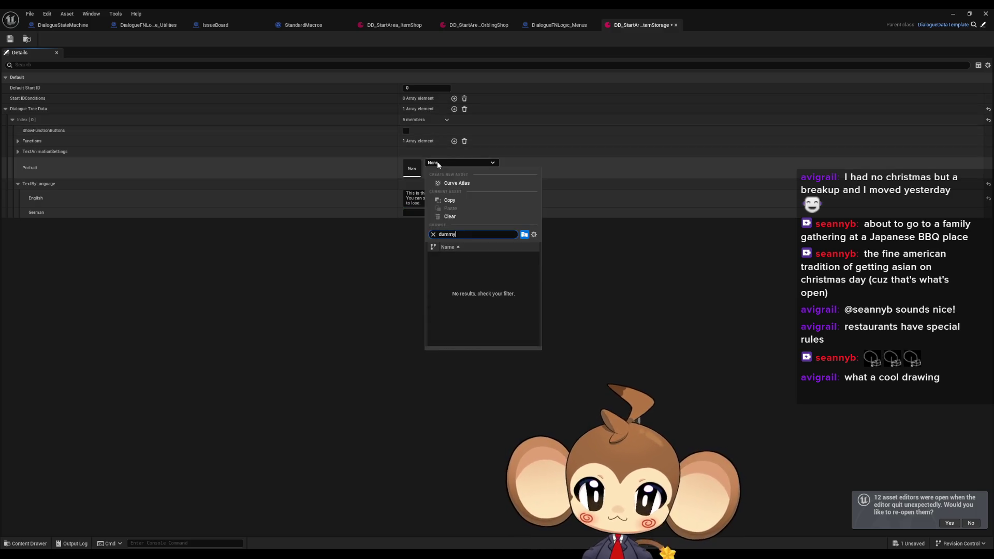
pyautogui.click(466, 334)
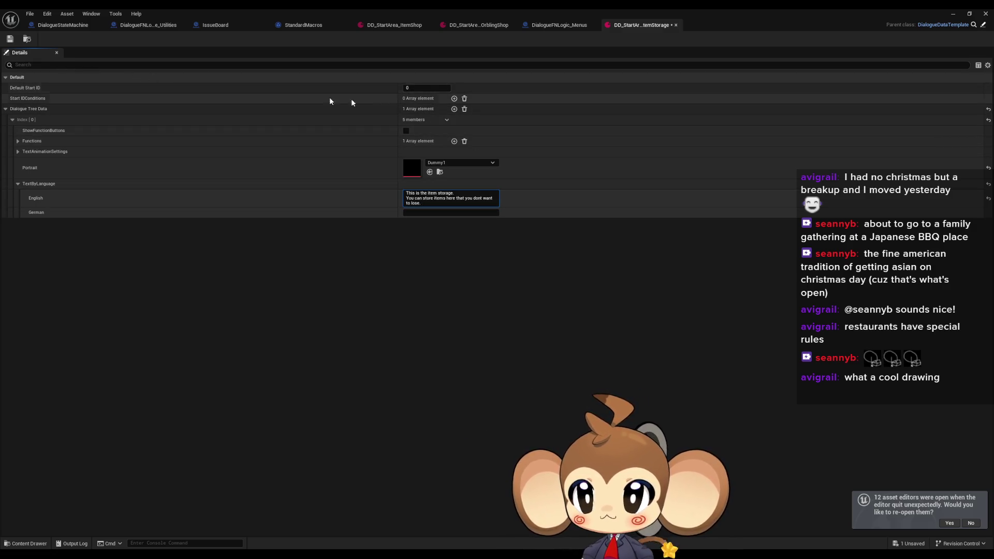
pyautogui.click(454, 109)
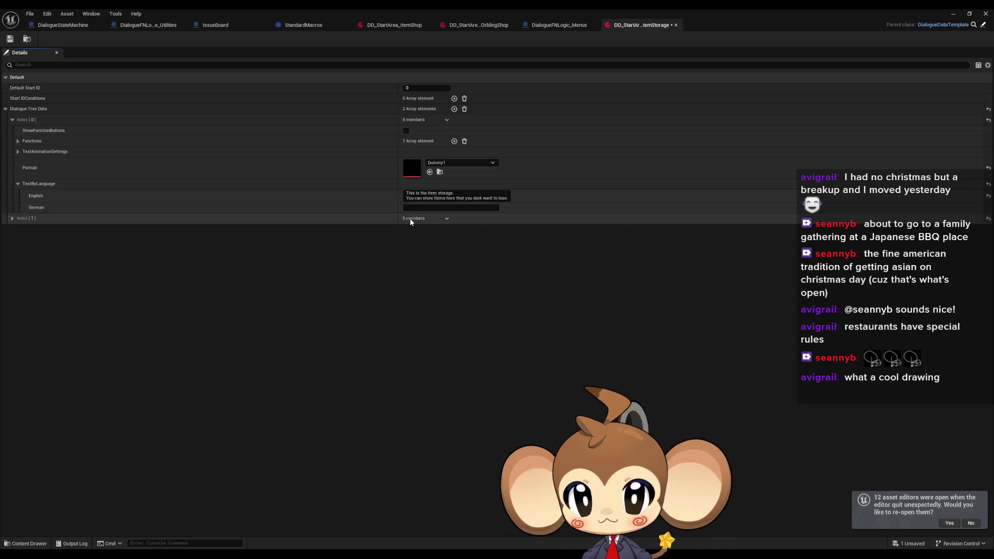
# - Give the second node the English line 'What would you like to do?' and the Dummy1 portrait
pyautogui.click(13, 219)
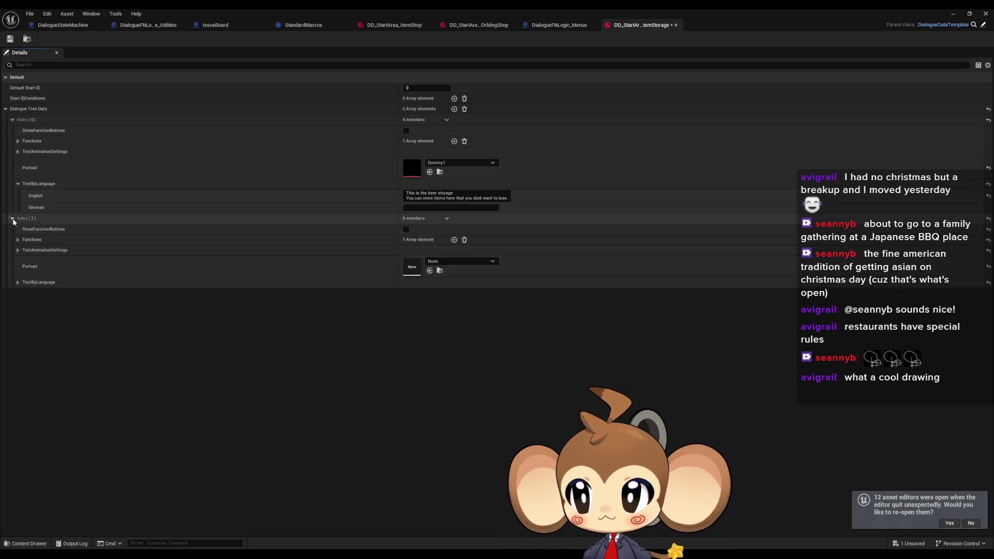
pyautogui.click(18, 282)
pyautogui.click(415, 294)
pyautogui.write('What would you')
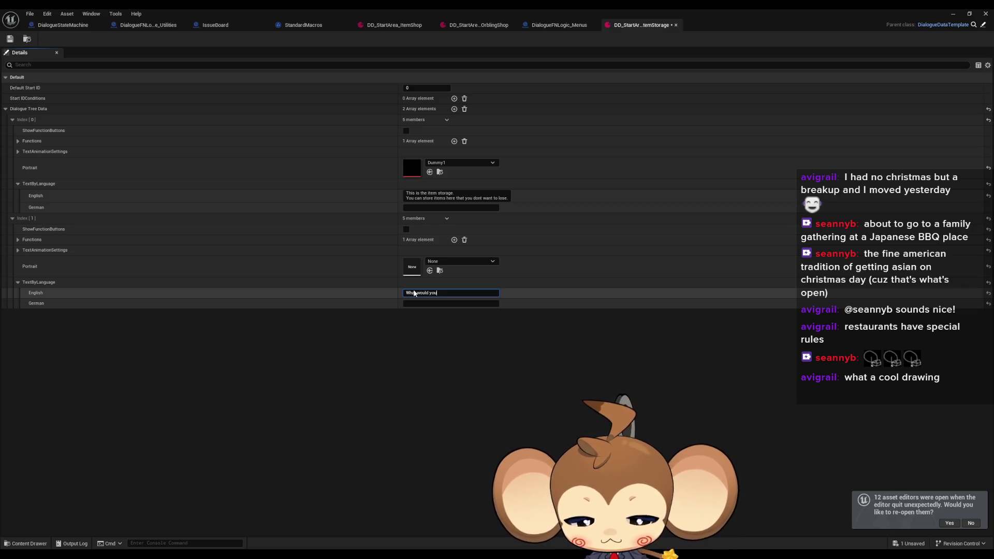
pyautogui.write('like t')
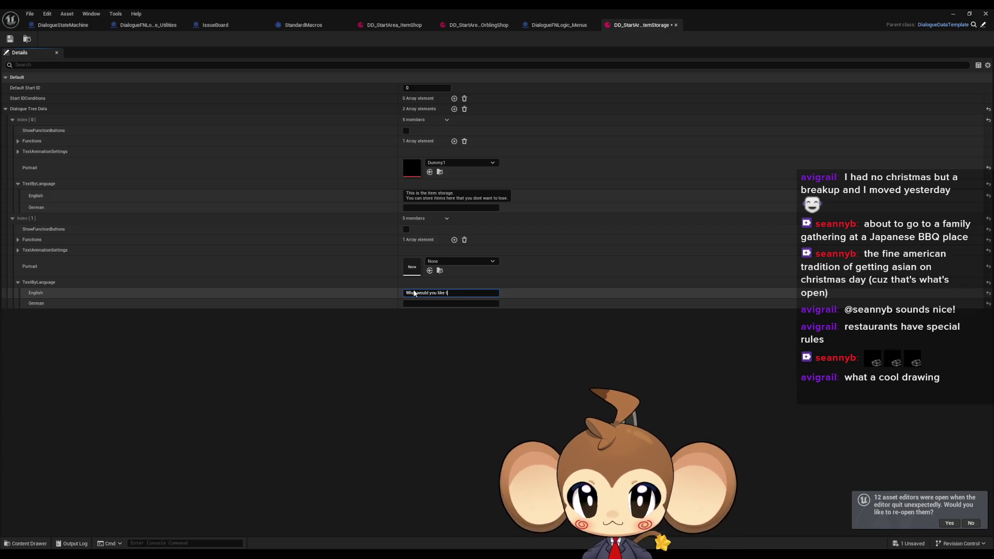
pyautogui.write('o do?')
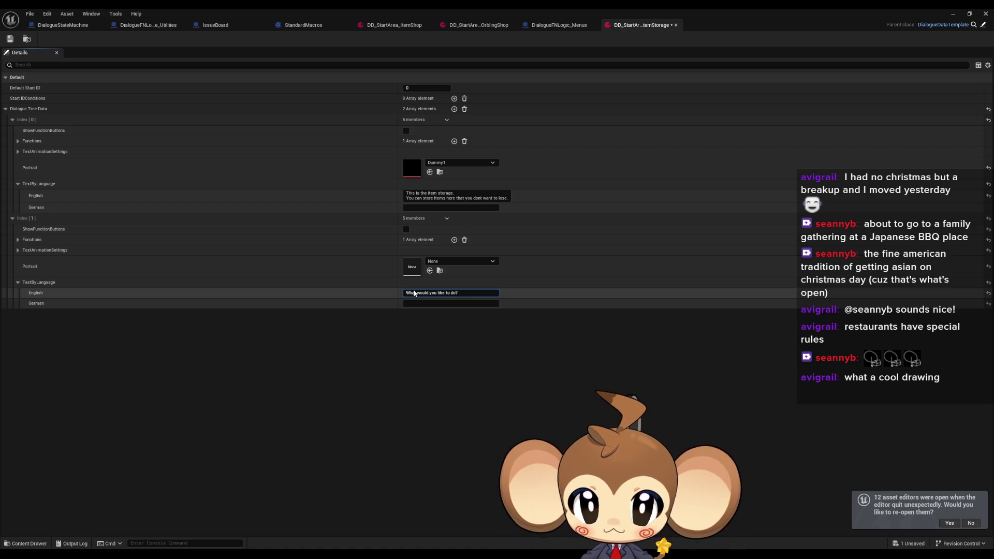
pyautogui.press('Return')
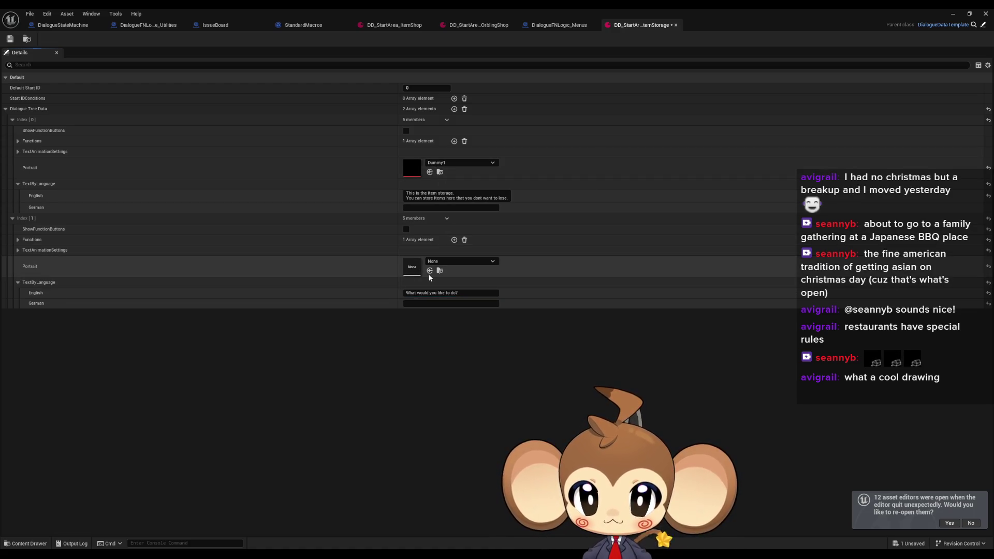
pyautogui.click(430, 271)
# - Enable function buttons on the second node and set its first function to TriggerLogic
pyautogui.click(406, 229)
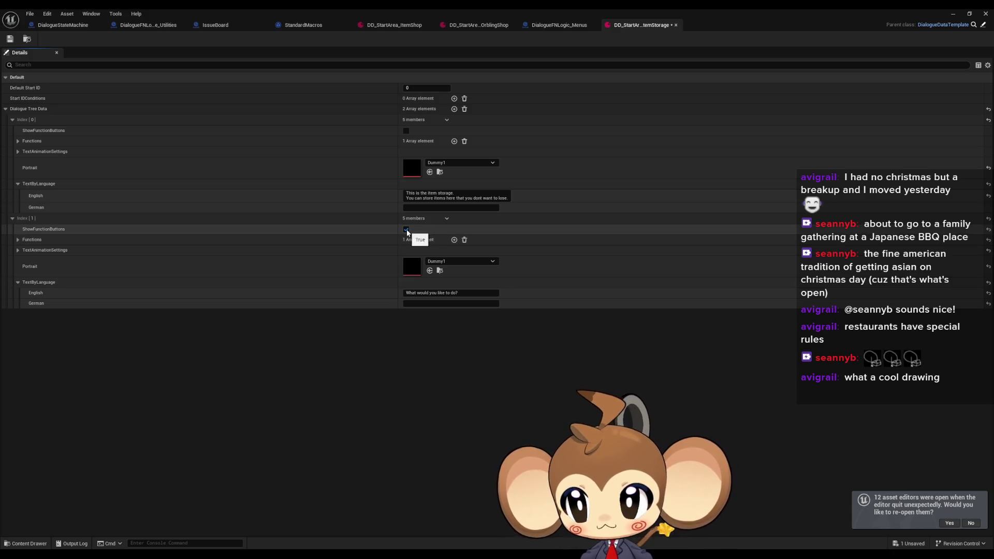
pyautogui.click(18, 240)
pyautogui.click(24, 251)
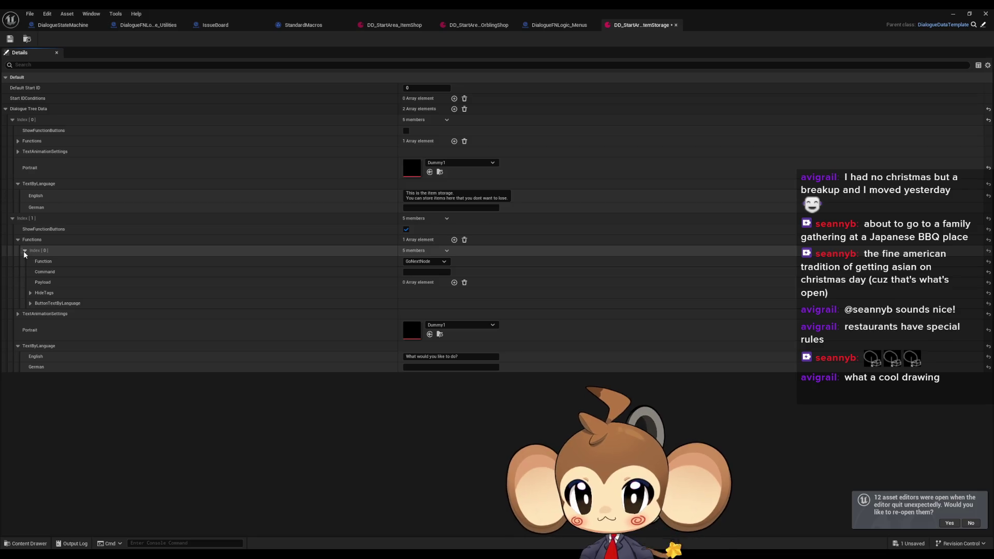
pyautogui.click(421, 262)
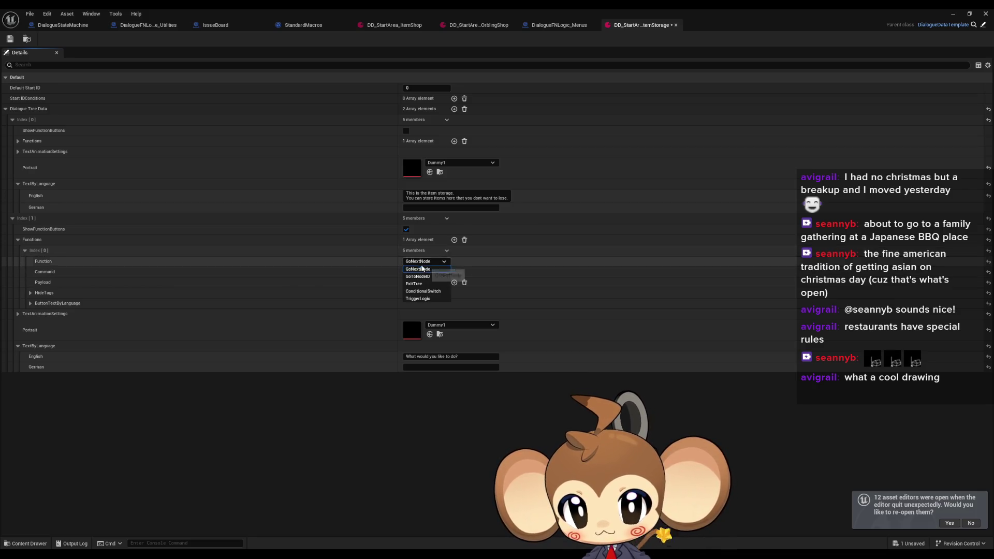
pyautogui.click(418, 299)
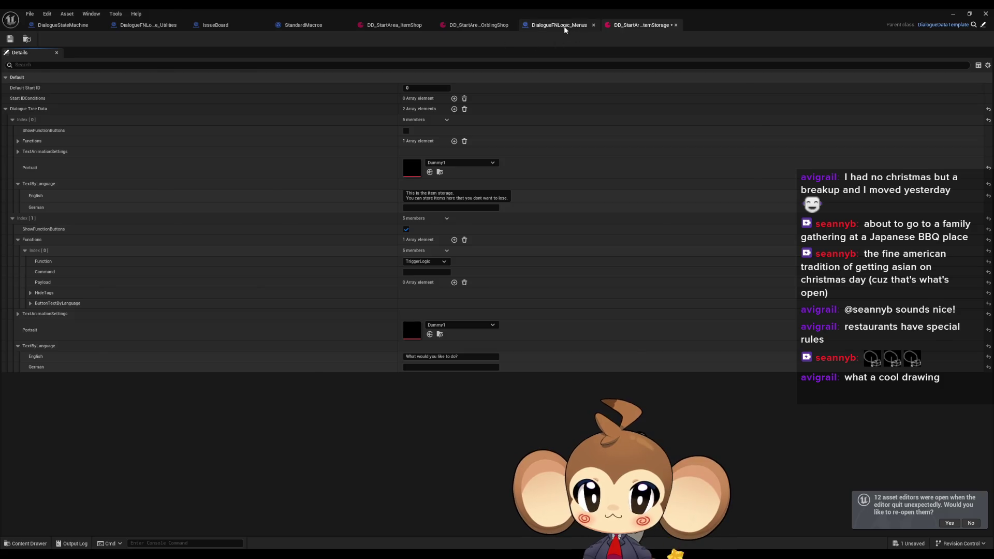
# - Set the first function's Command to OpenItemStorage, copied from the DialogueFNLogic_Menus blueprint
pyautogui.click(556, 25)
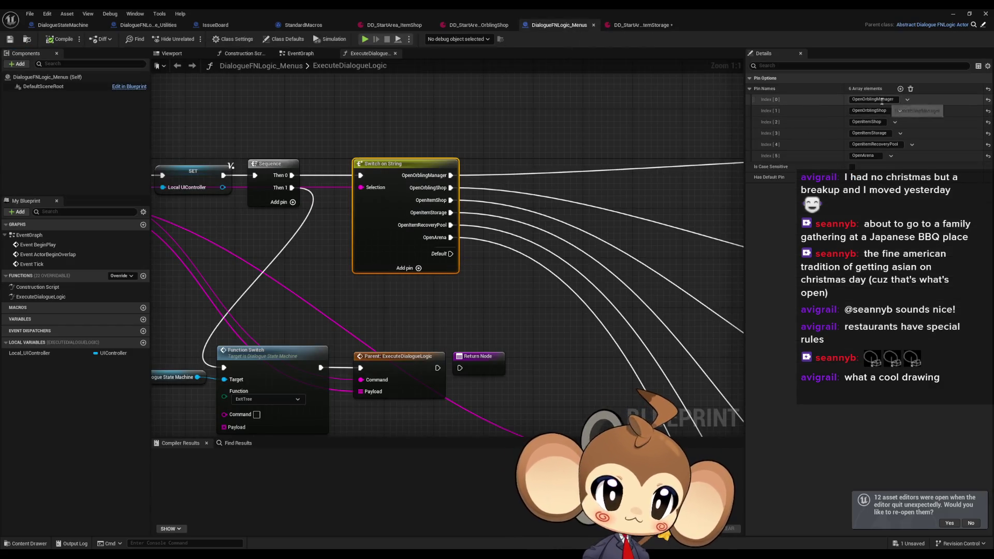
pyautogui.click(883, 133)
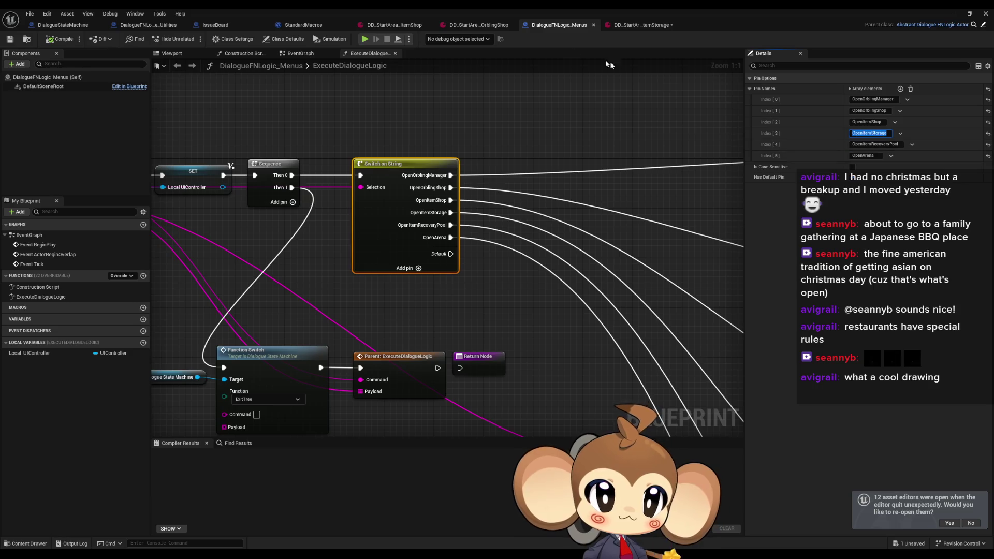
pyautogui.click(642, 25)
pyautogui.click(418, 272)
pyautogui.write('OpenItemStorage')
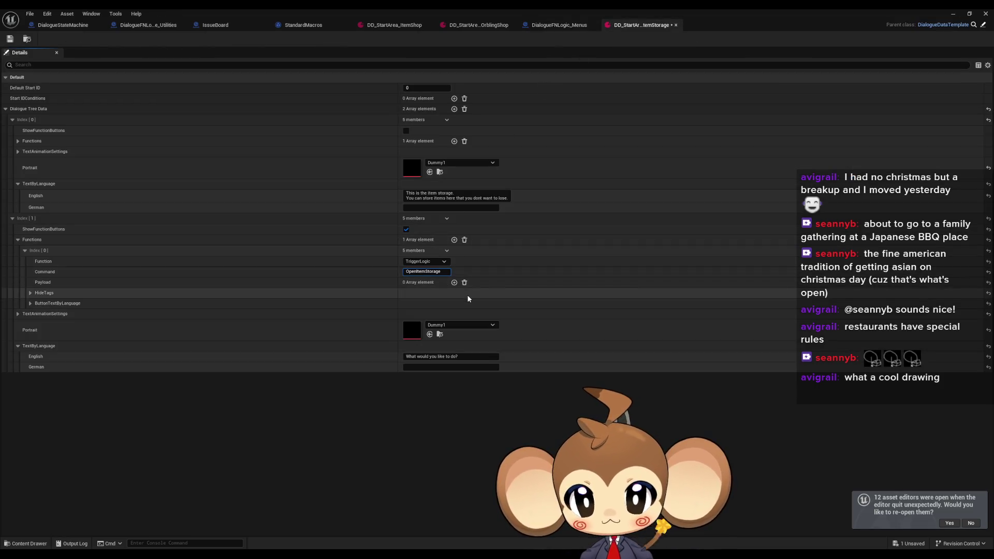
# - Add a second function and label the first button 'Check item storage' in English
pyautogui.click(455, 240)
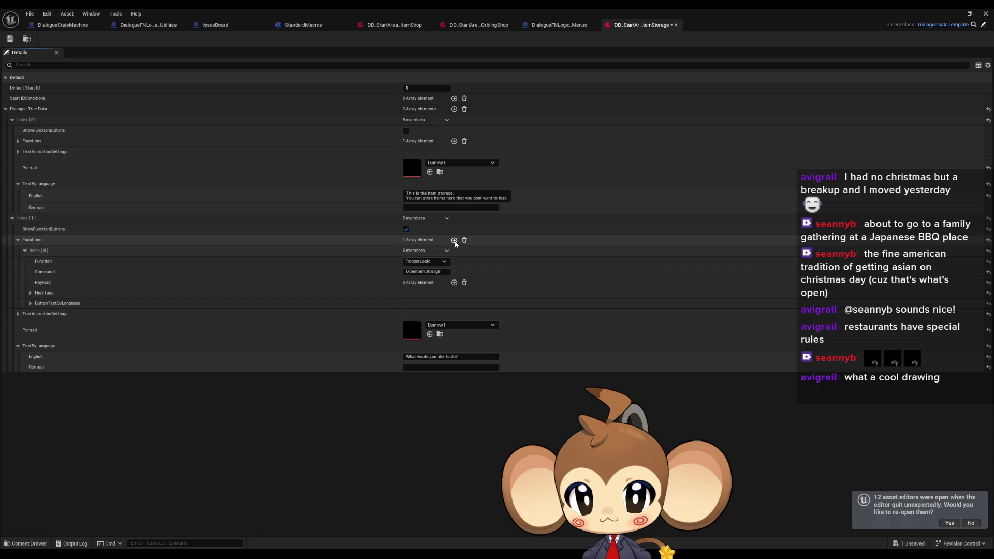
pyautogui.click(30, 304)
pyautogui.click(450, 314)
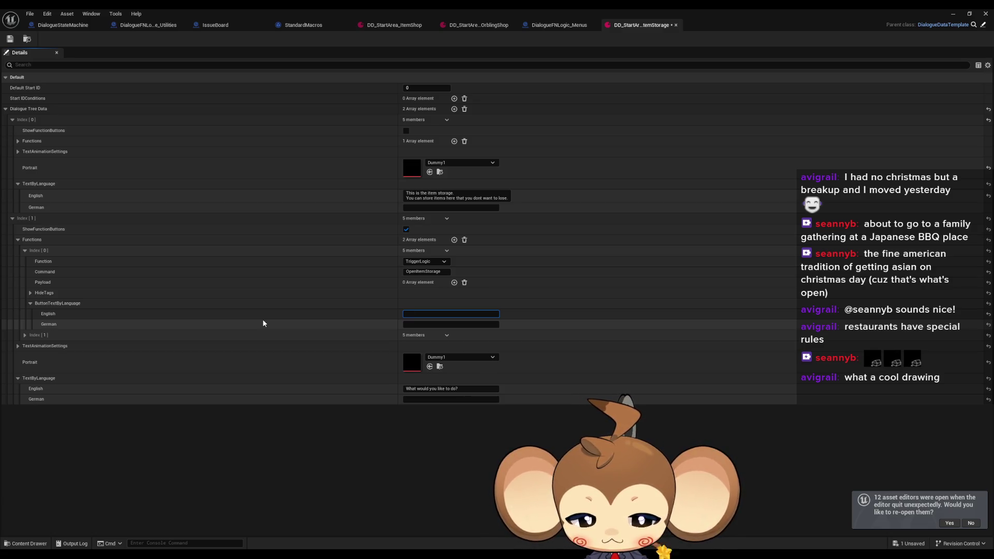
pyautogui.write('Check item storage')
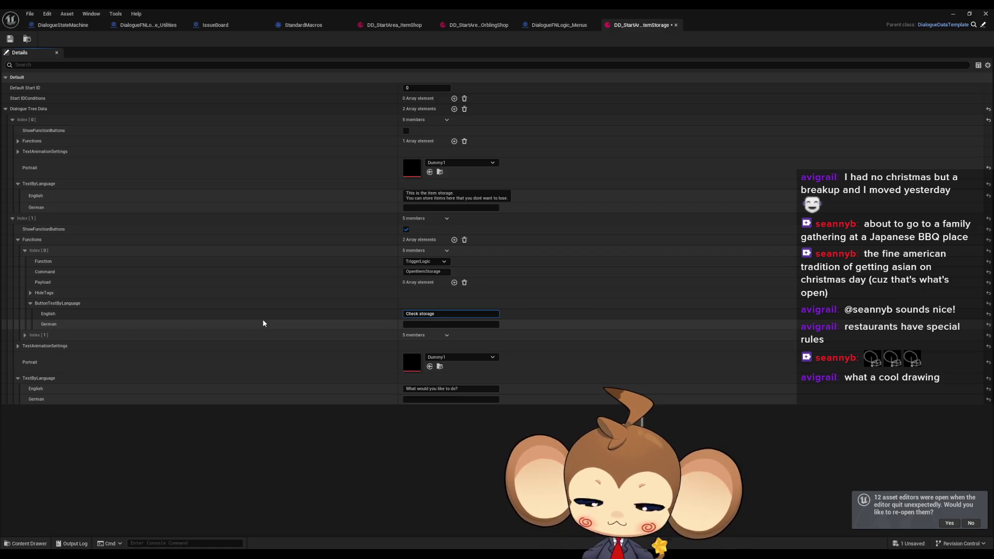
# - Set the second function to GoNextNode with the English label 'Leave', then add a third node
pyautogui.click(25, 336)
pyautogui.click(422, 345)
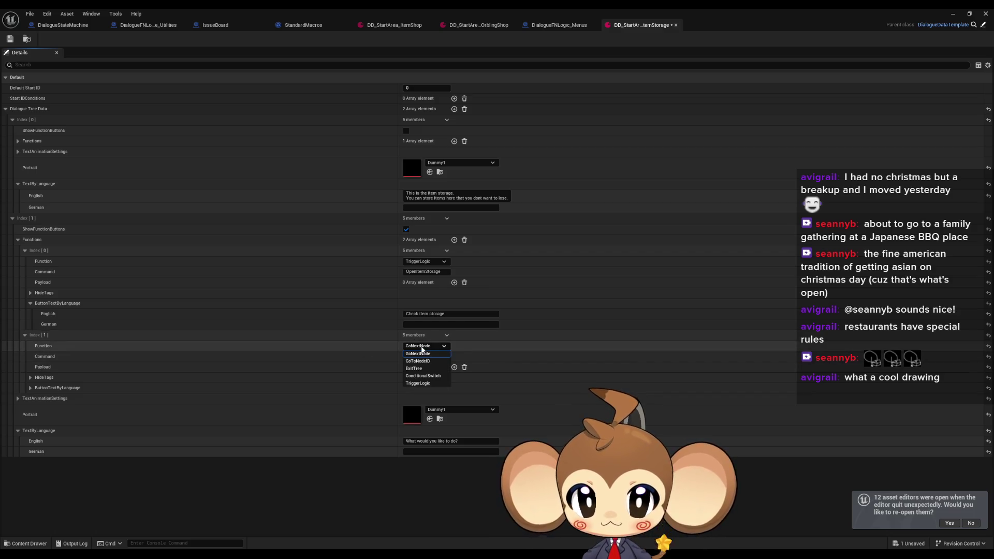
pyautogui.click(425, 368)
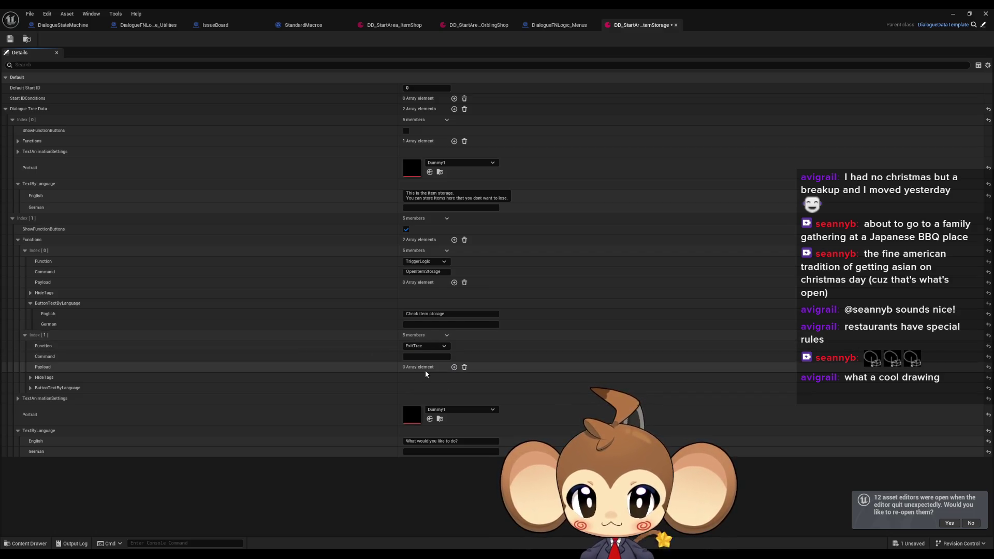
pyautogui.click(422, 346)
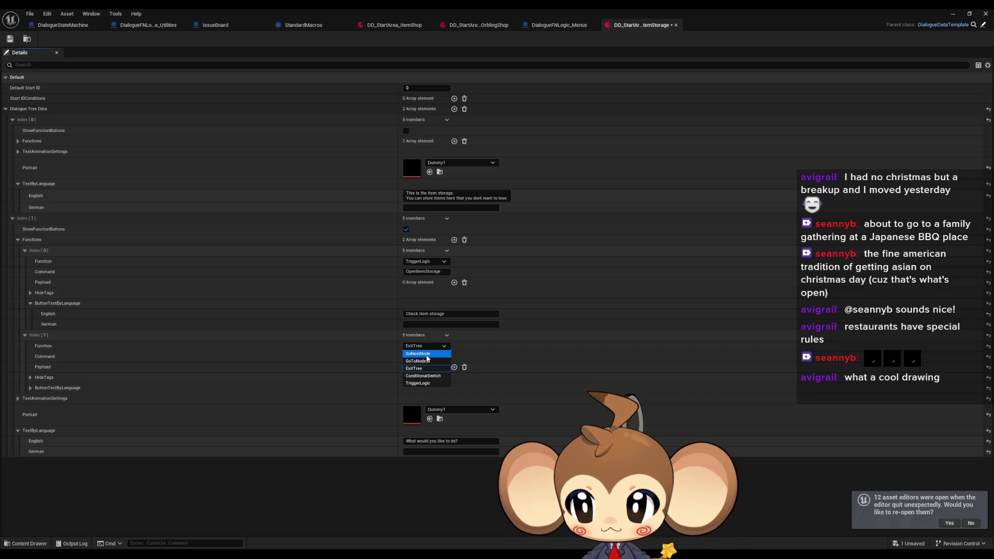
pyautogui.click(426, 355)
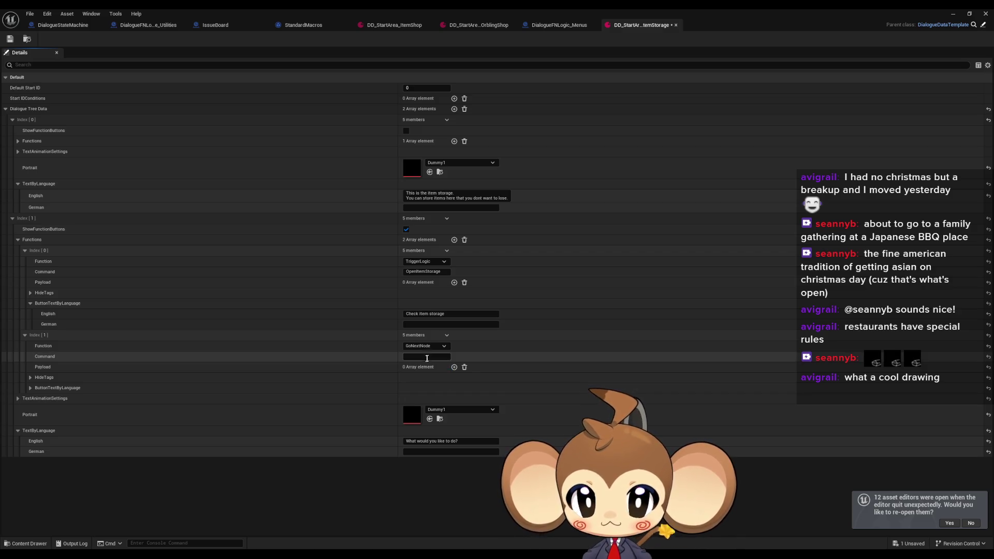
pyautogui.click(30, 387)
pyautogui.click(438, 399)
pyautogui.write('Leave')
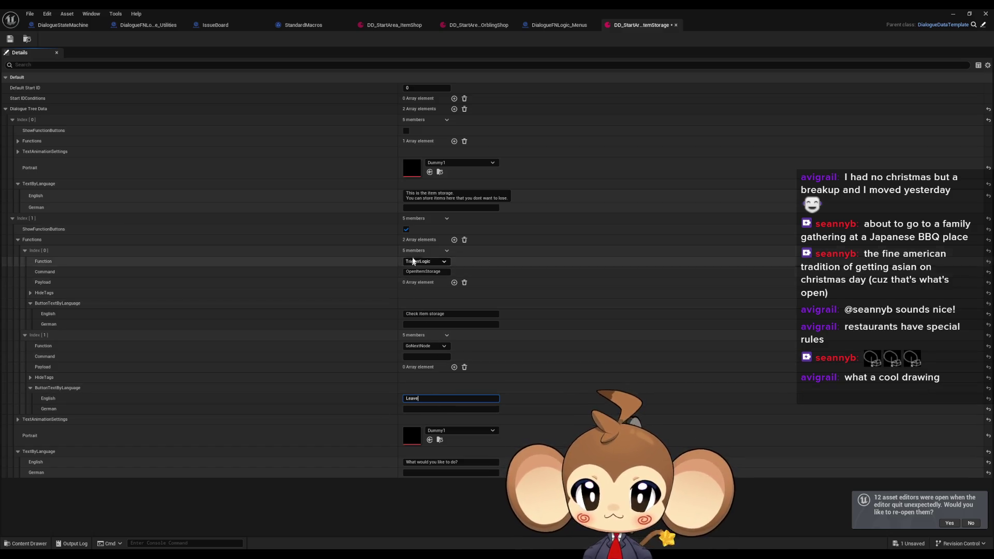
pyautogui.click(453, 109)
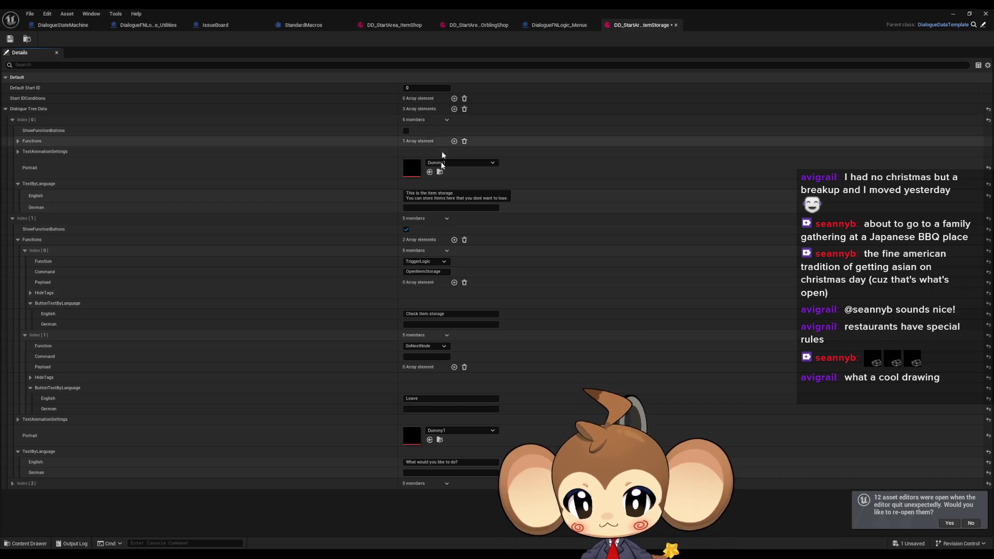
# - Give the third node the Dummy1 portrait and remove its extra function
pyautogui.click(12, 483)
pyautogui.scroll(-1, 393, 431)
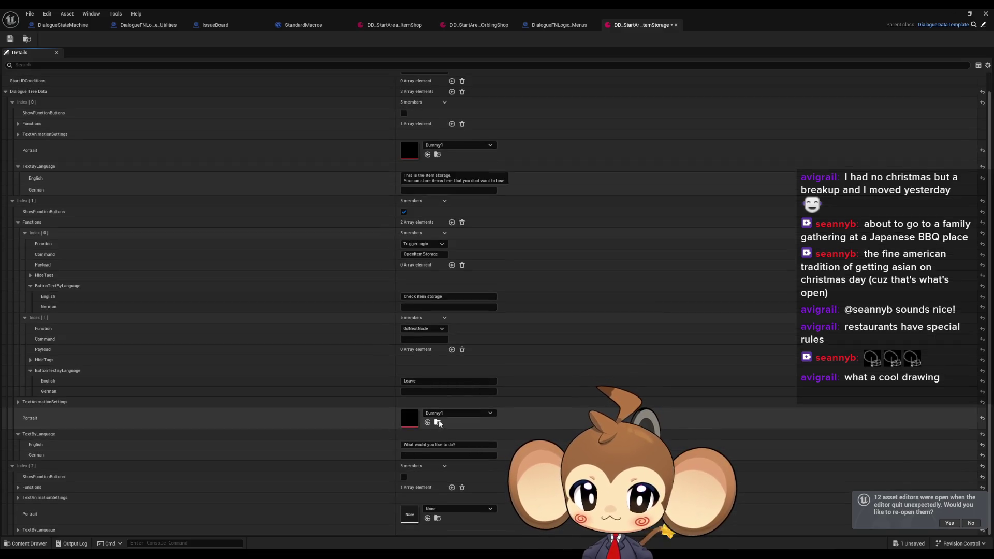
pyautogui.click(427, 518)
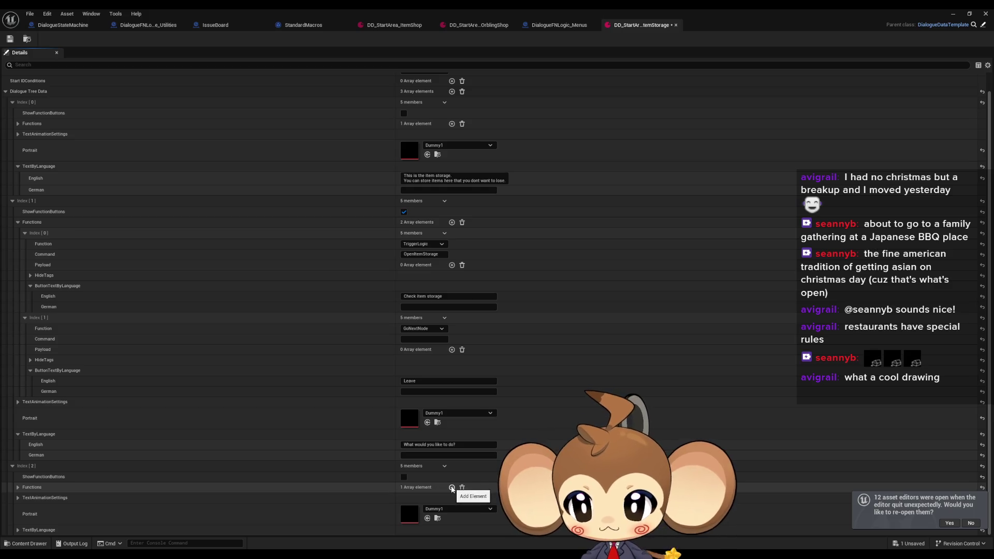
pyautogui.click(452, 487)
pyautogui.scroll(-1, 259, 471)
pyautogui.click(18, 464)
pyautogui.click(454, 509)
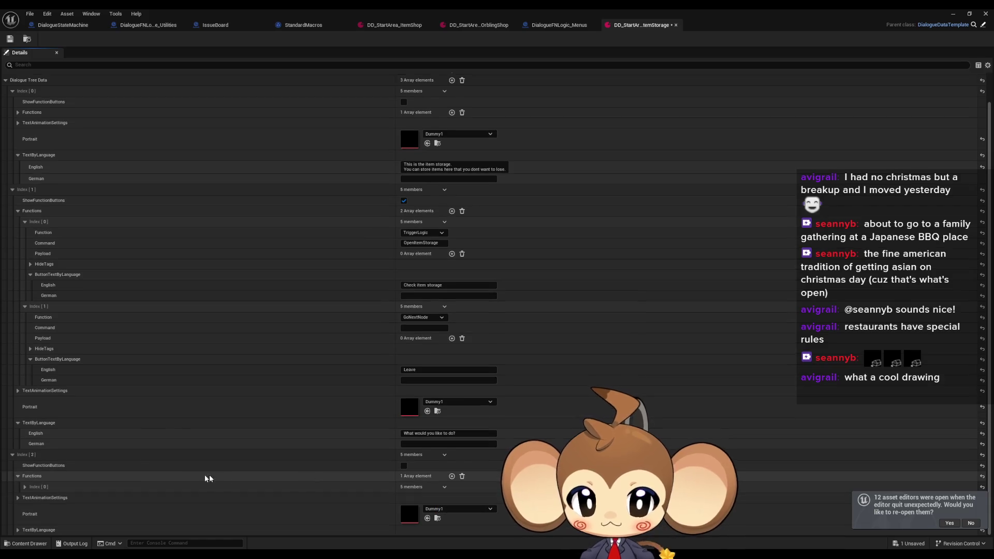
pyautogui.click(25, 475)
# - Enter the third node's English line 'See you later.', save the asset and close it
pyautogui.scroll(-2, 393, 480)
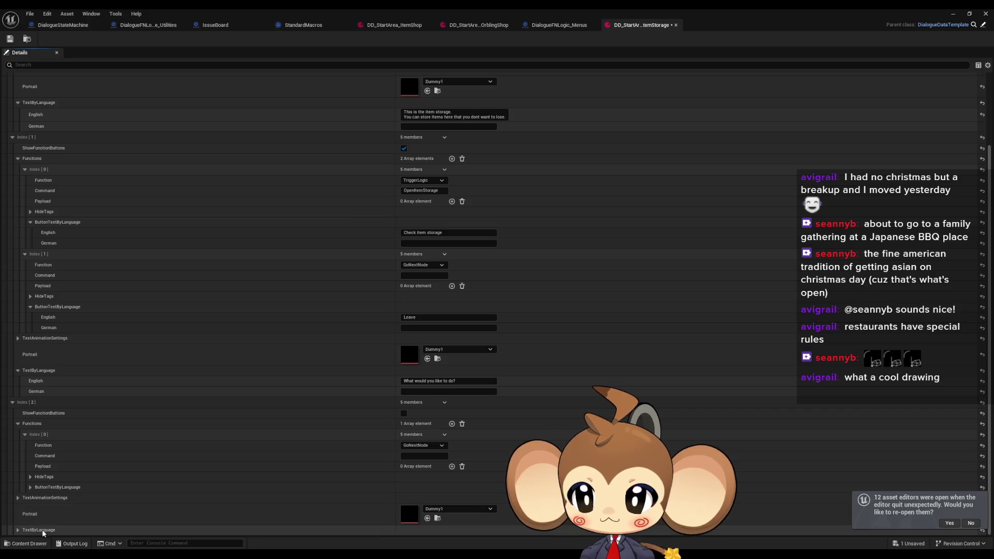
pyautogui.scroll(-1, 43, 527)
pyautogui.click(429, 520)
pyautogui.write('See you later')
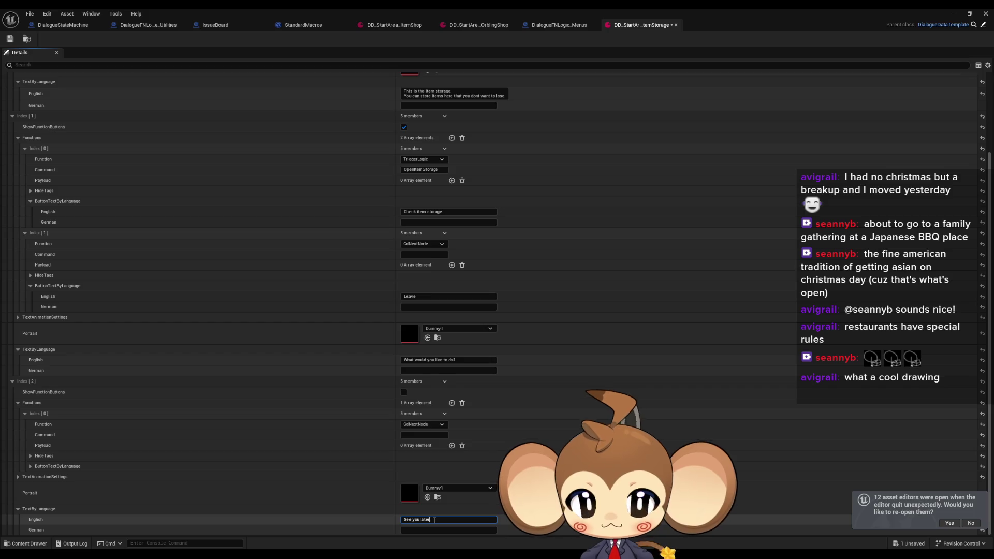
pyautogui.press('Return')
pyautogui.hotkey('ctrl', 's')
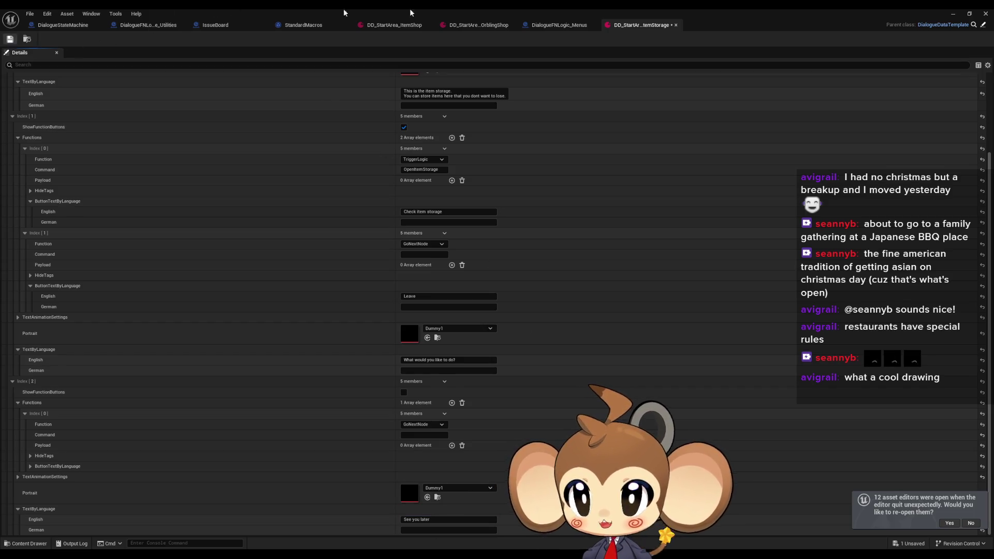
pyautogui.write('.')
pyautogui.press('Return')
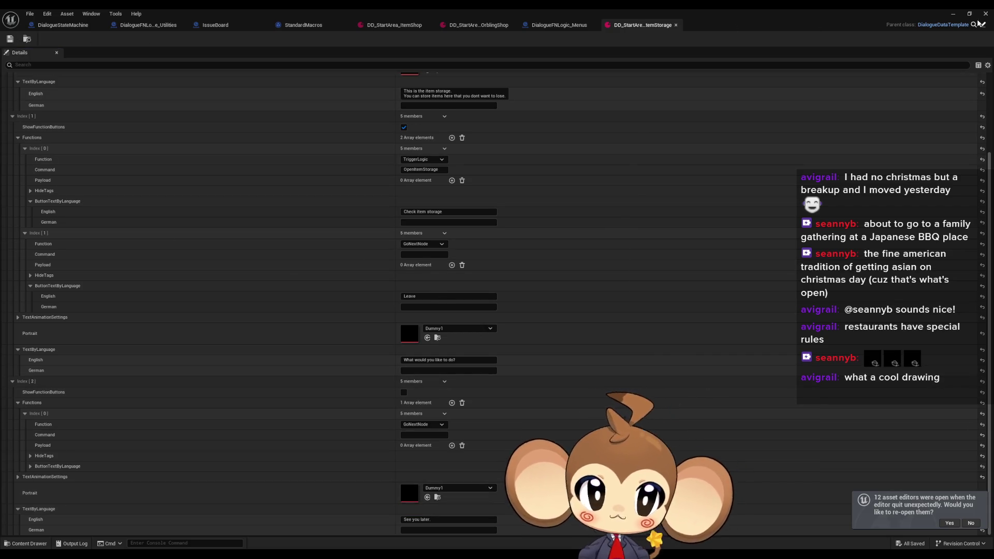
pyautogui.click(986, 14)
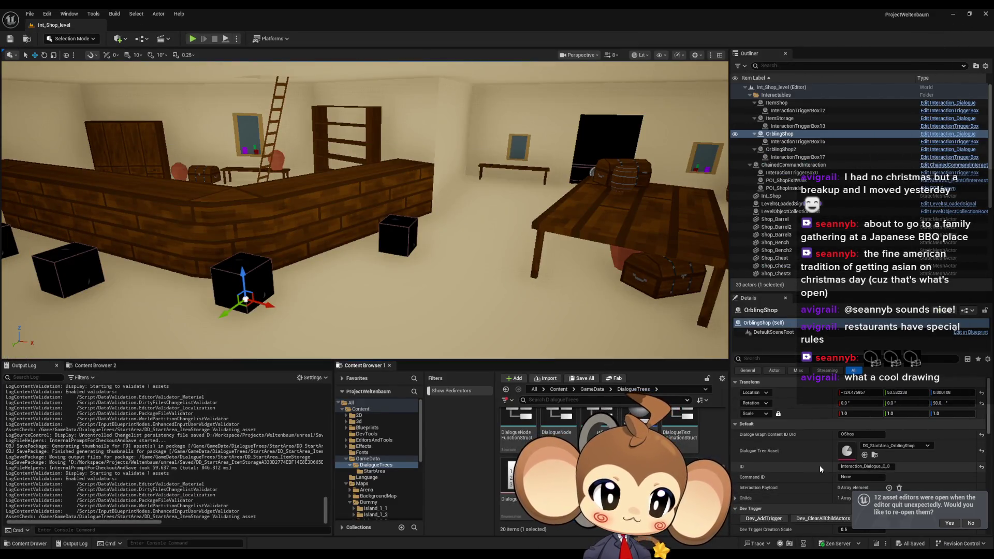
pyautogui.scroll(2, 365, 207)
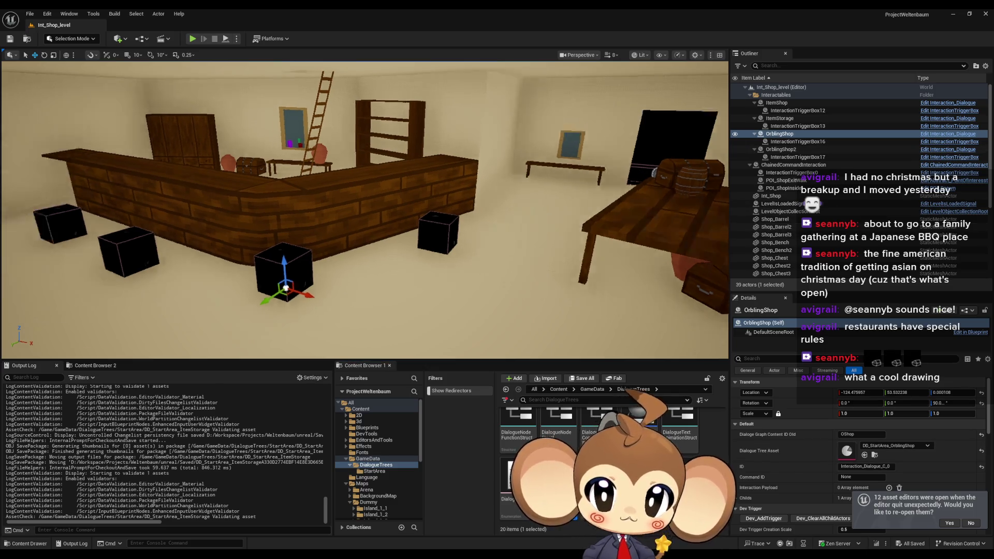
pyautogui.click(780, 118)
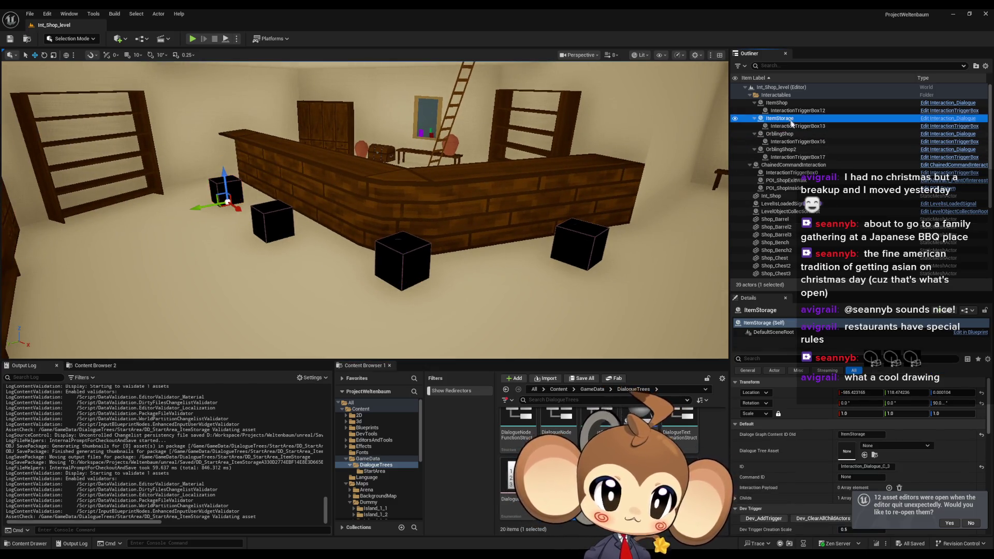
pyautogui.click(875, 447)
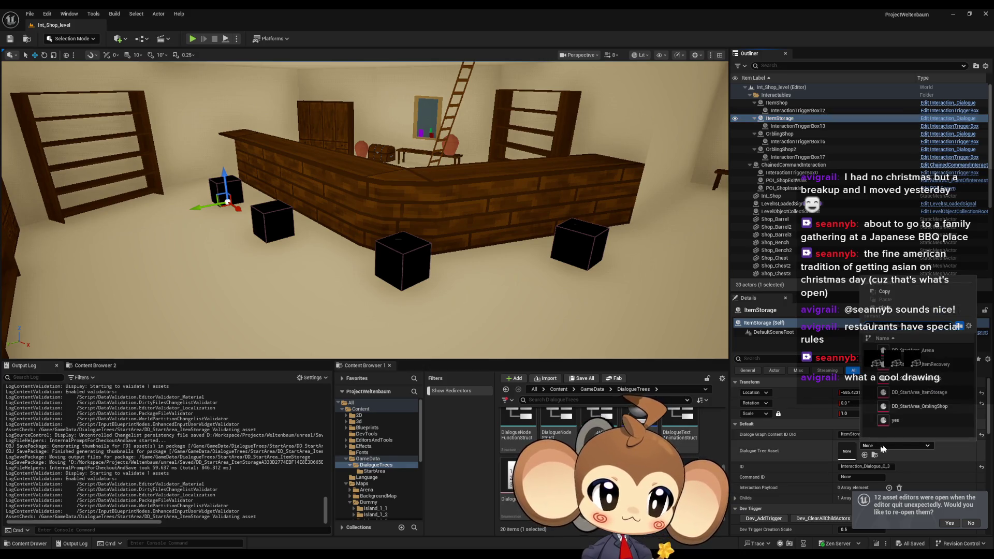
pyautogui.click(926, 396)
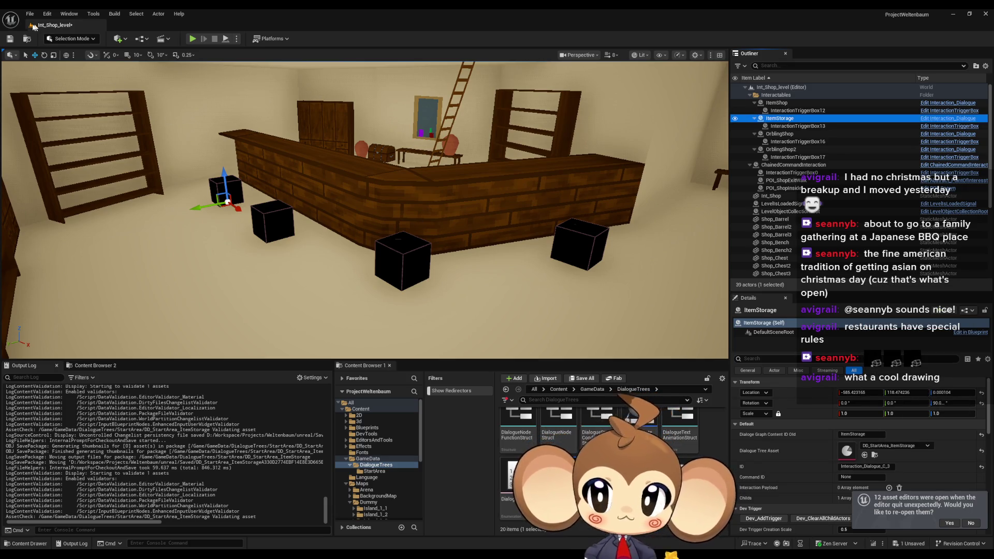
pyautogui.click(9, 40)
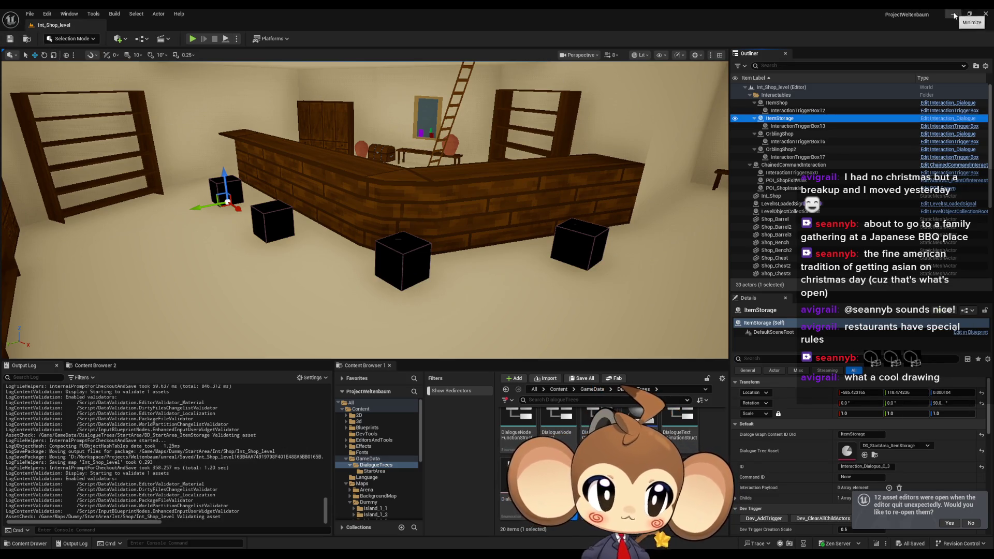
pyautogui.click(952, 14)
pyautogui.hotkey('alt', 'Tab')
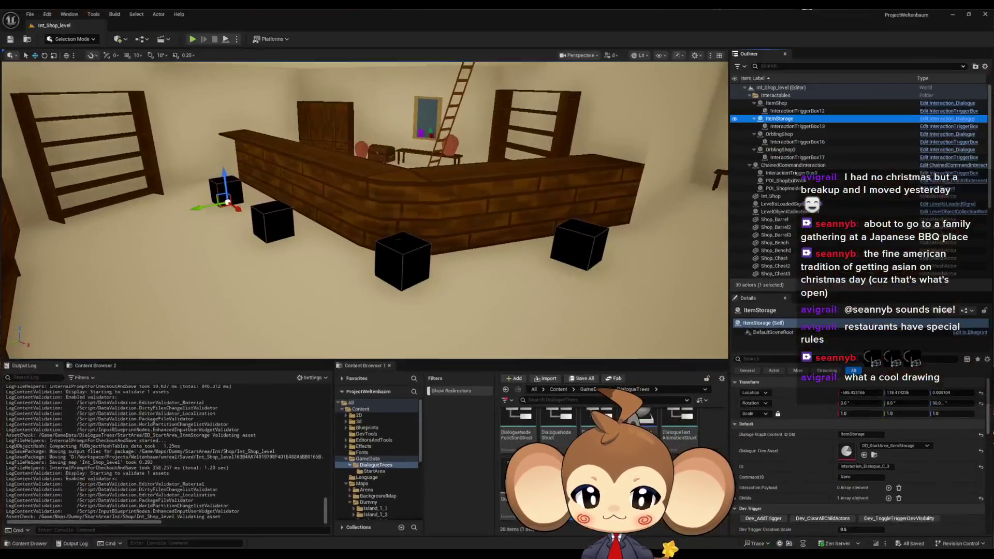
pyautogui.click(558, 389)
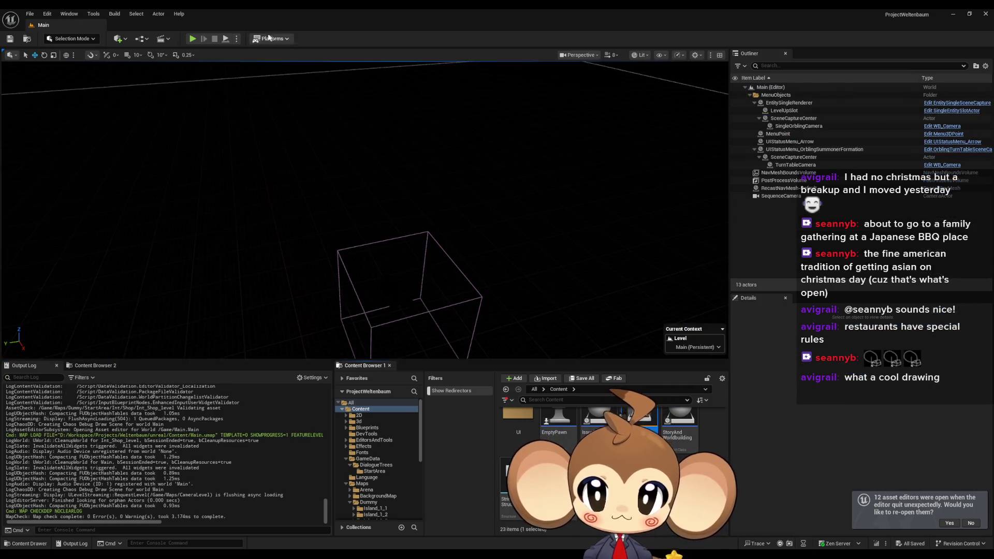
# - Play-test the shop dialogue, choose Leave, stop playing, and open the GameData folder
pyautogui.click(193, 39)
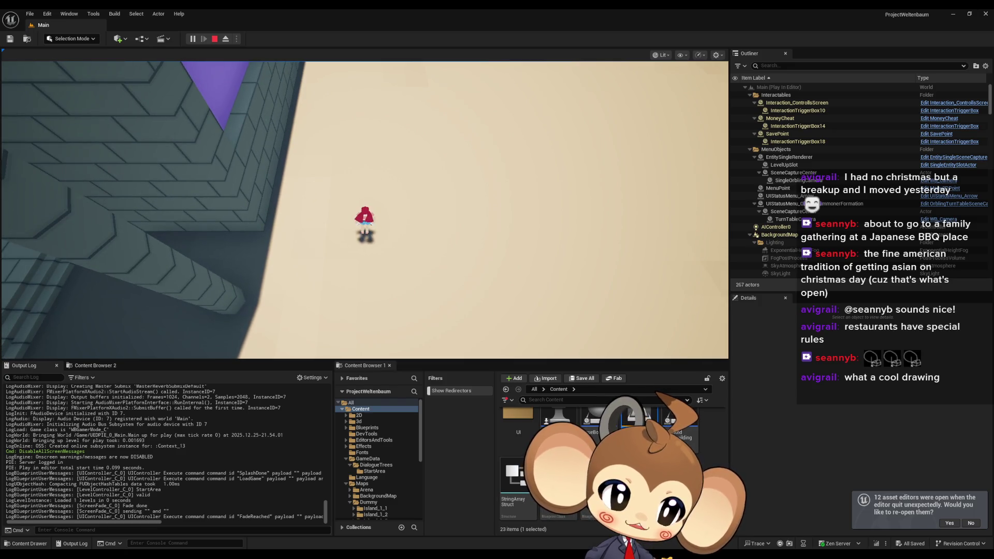
pyautogui.click(548, 166)
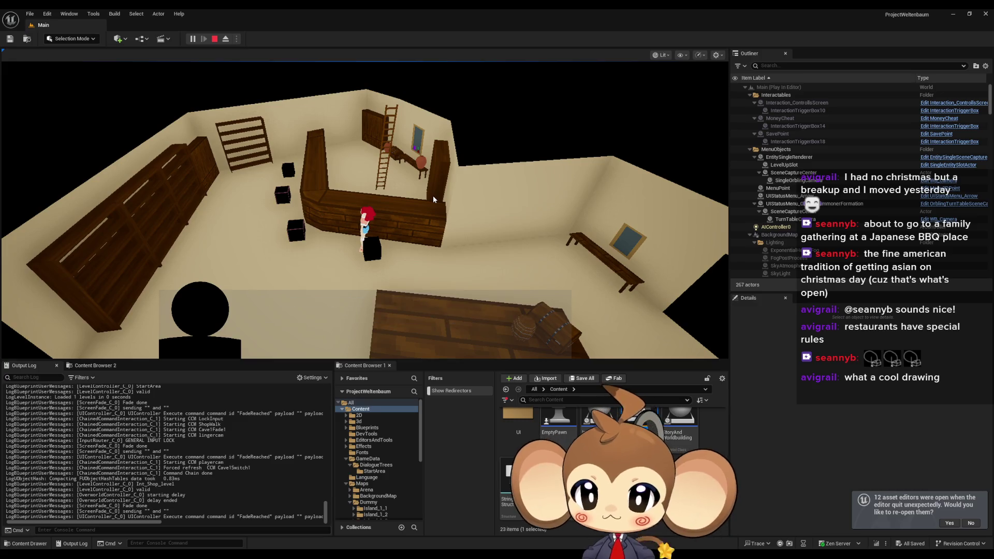
pyautogui.press('Return')
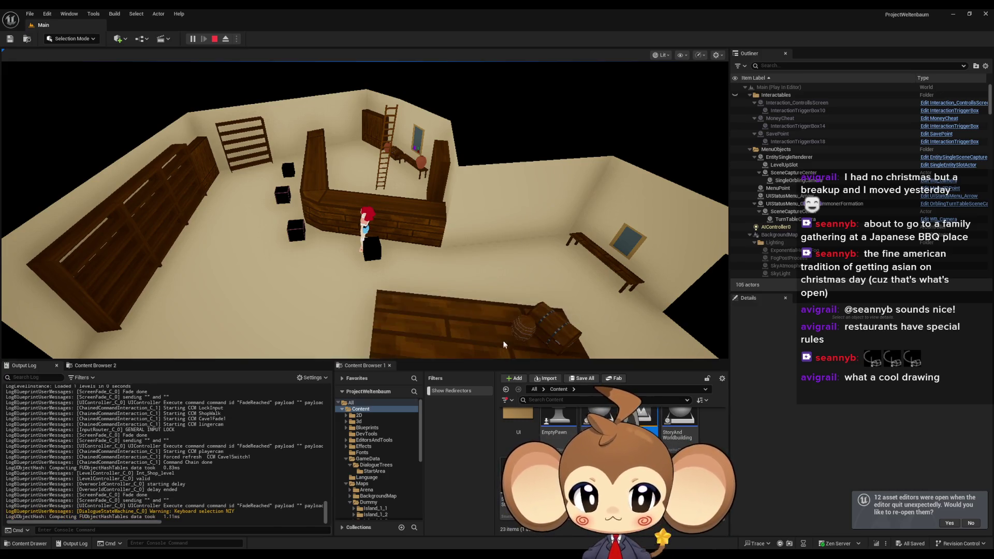
pyautogui.click(469, 347)
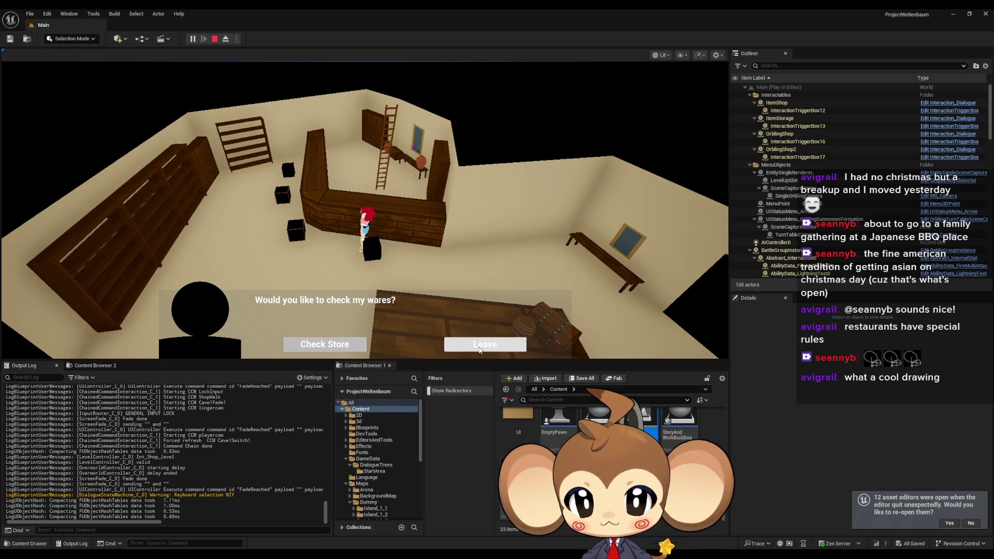
pyautogui.click(479, 351)
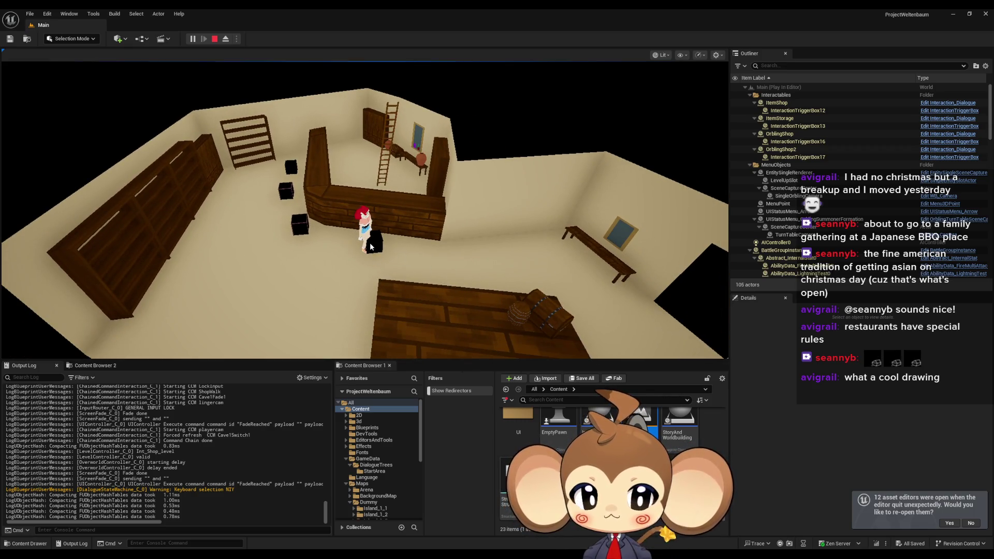
pyautogui.click(214, 37)
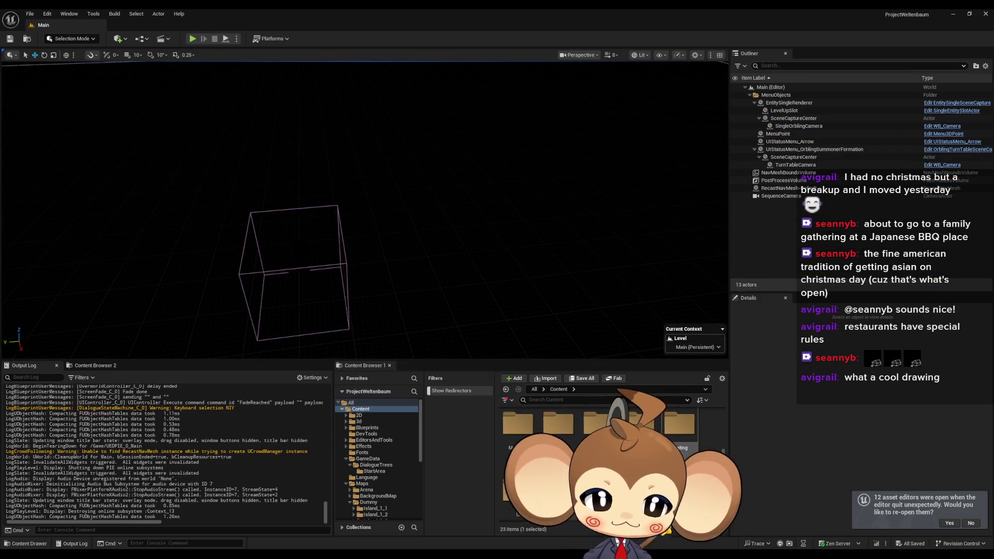
pyautogui.doubleClick(593, 430)
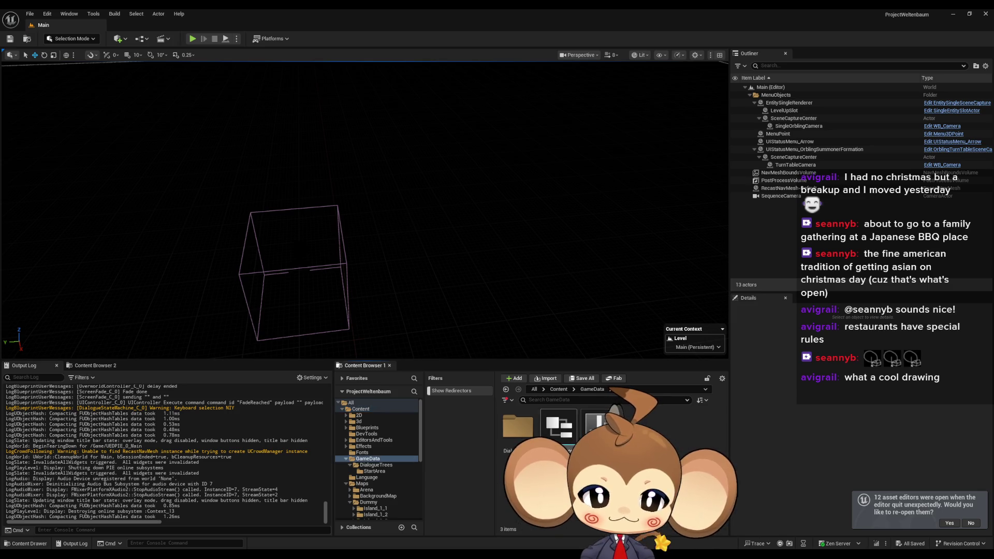
# - In DD_StartArea_ItemShop, set node 3's second function to GoToNodeID
pyautogui.doubleClick(517, 430)
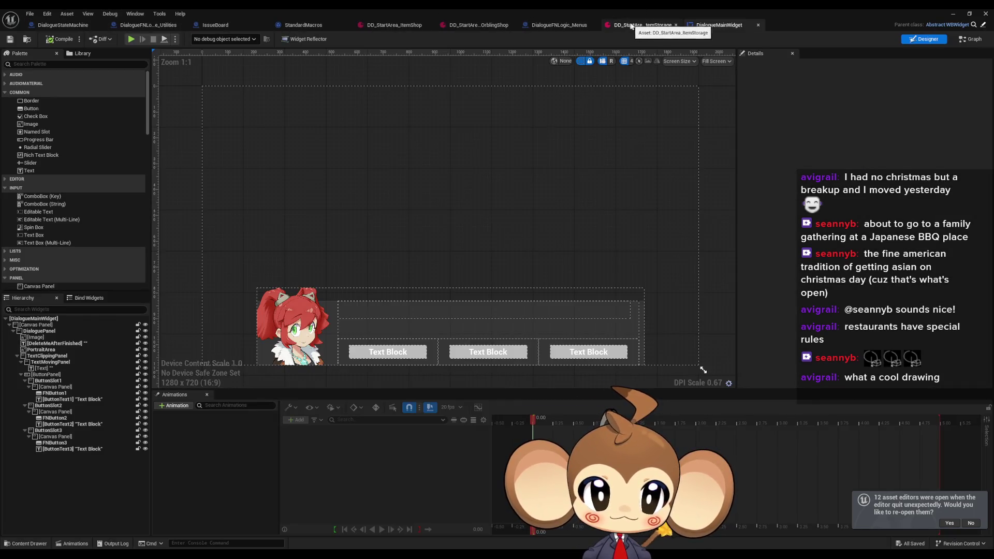
pyautogui.click(387, 27)
pyautogui.click(758, 25)
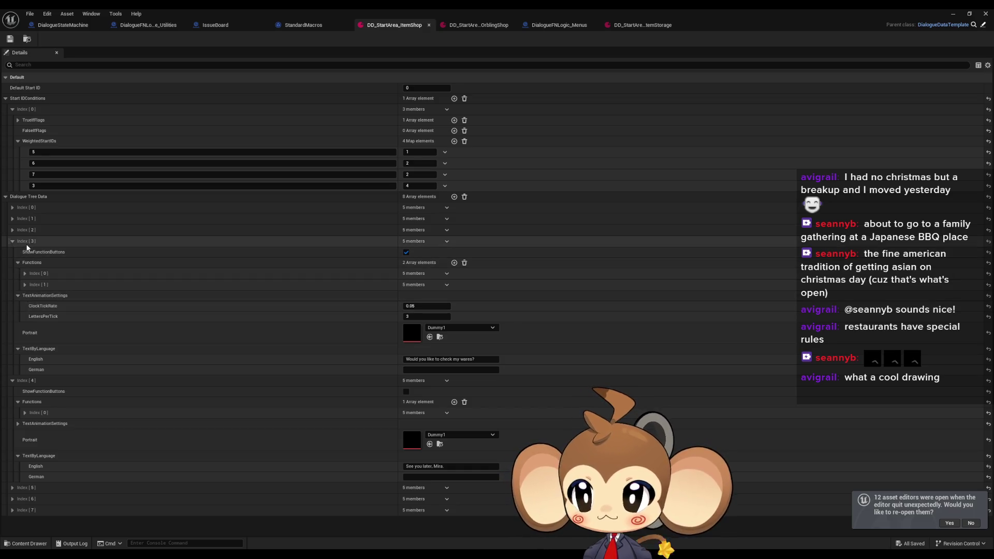
pyautogui.click(25, 286)
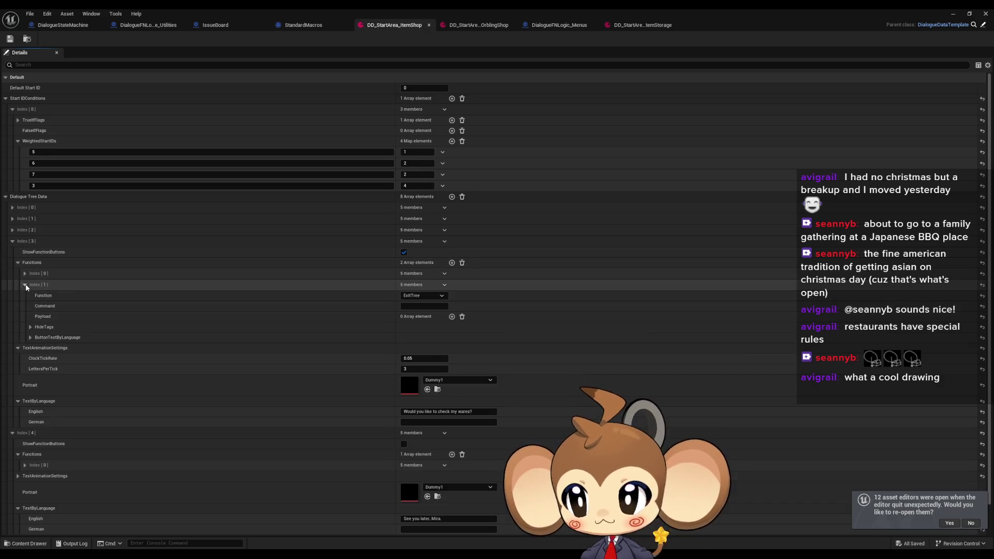
pyautogui.click(412, 296)
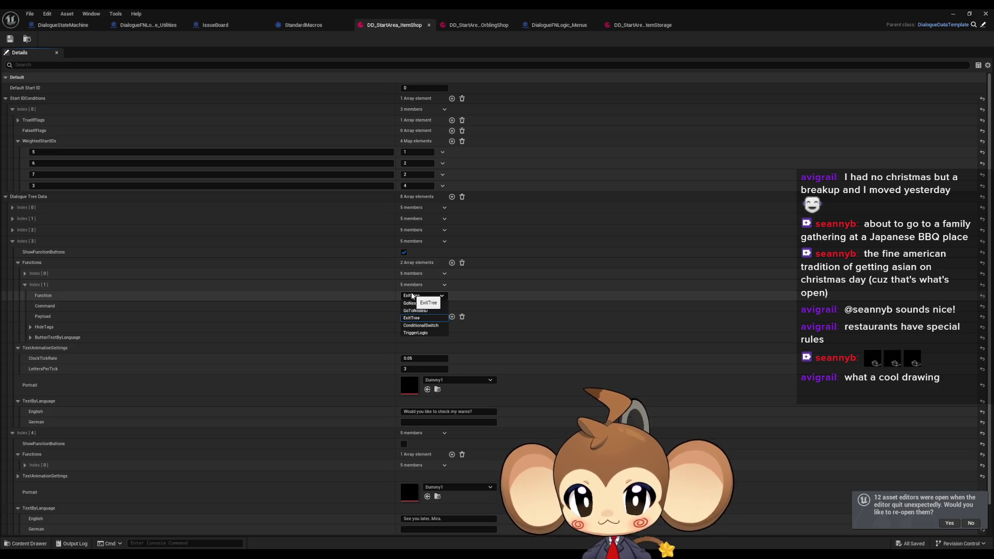
pyautogui.click(422, 312)
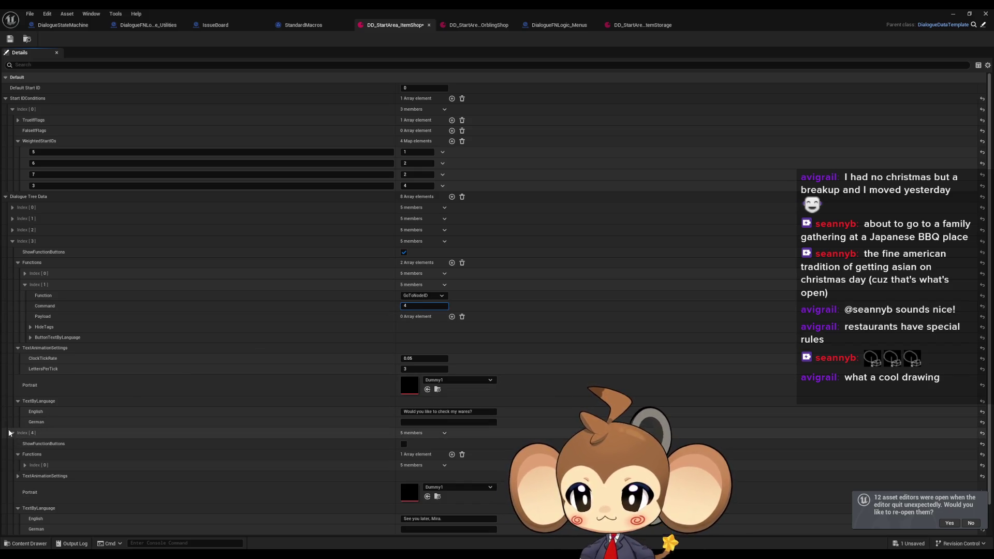
pyautogui.scroll(-2, 39, 438)
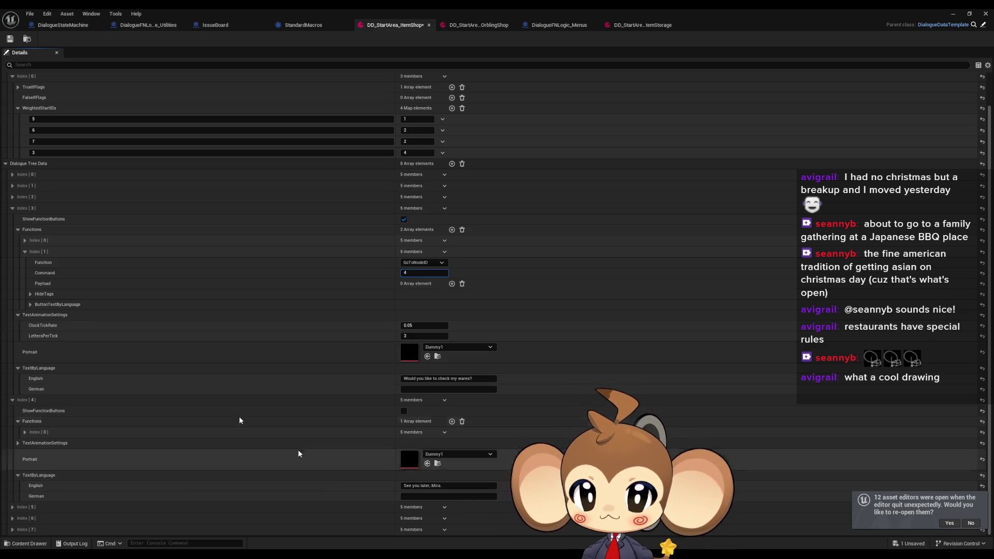
# - Inspect the function settings of dialogue nodes 5 and 7, then return to the level editor
pyautogui.rightClick(40, 236)
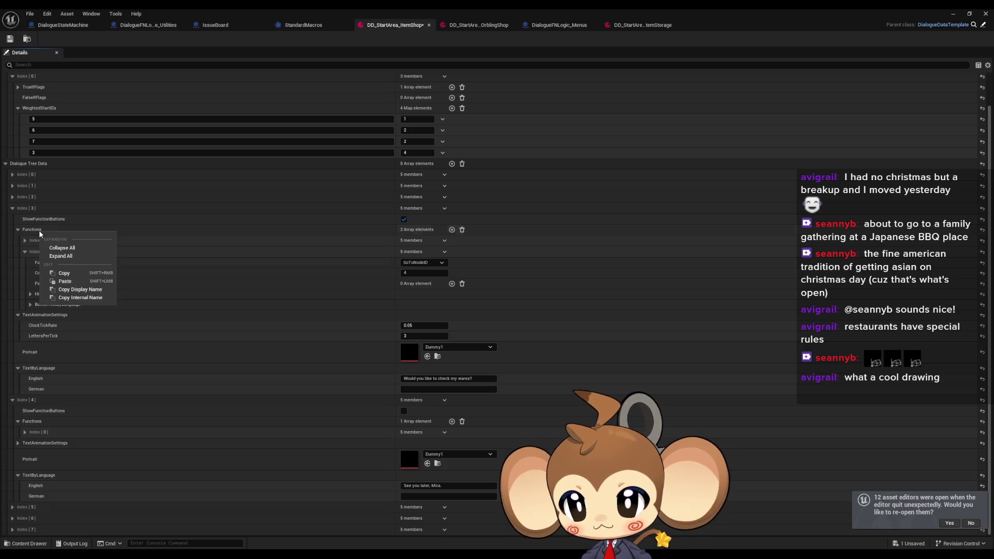
pyautogui.click(28, 234)
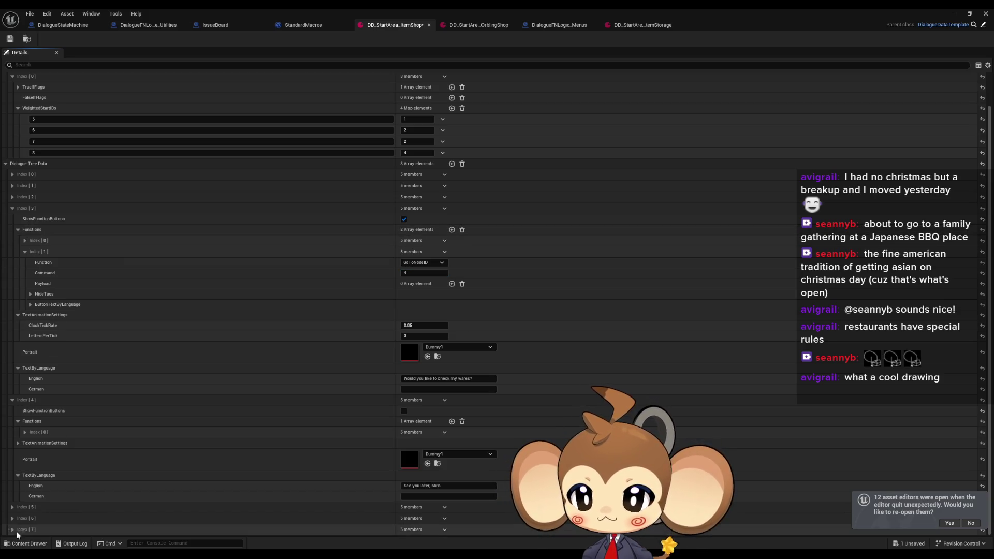
pyautogui.click(12, 507)
pyautogui.scroll(-4, 24, 516)
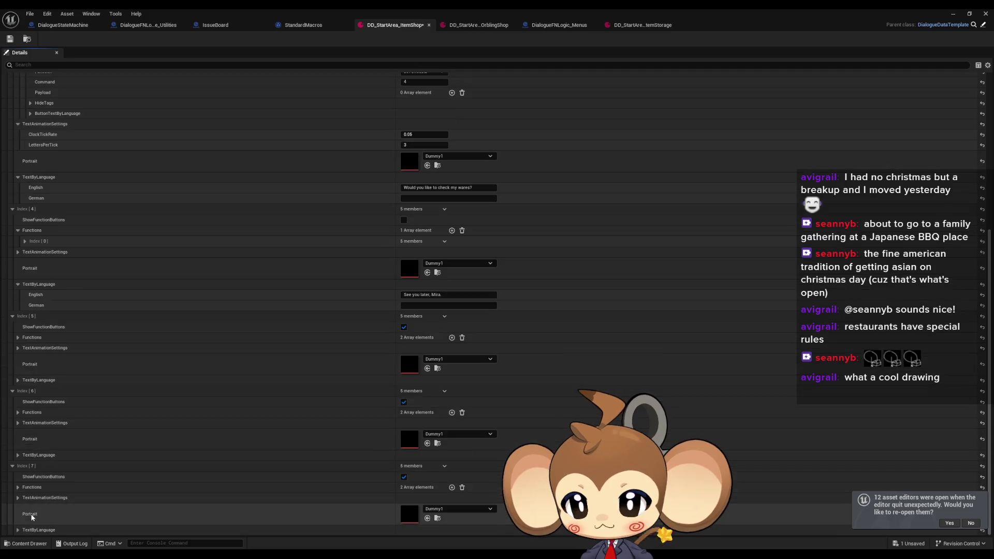
pyautogui.click(12, 466)
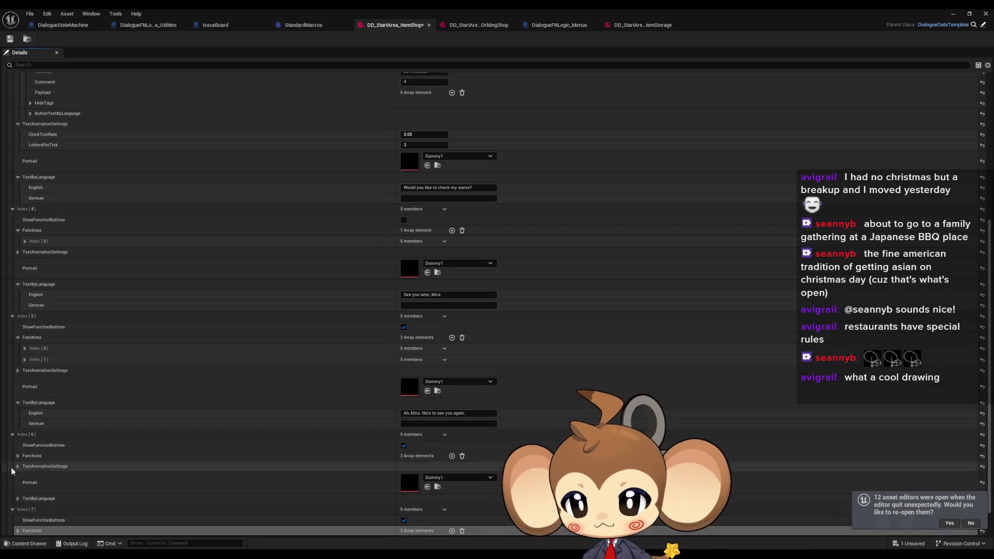
pyautogui.scroll(-1, 26, 512)
pyautogui.click(18, 488)
pyautogui.click(24, 509)
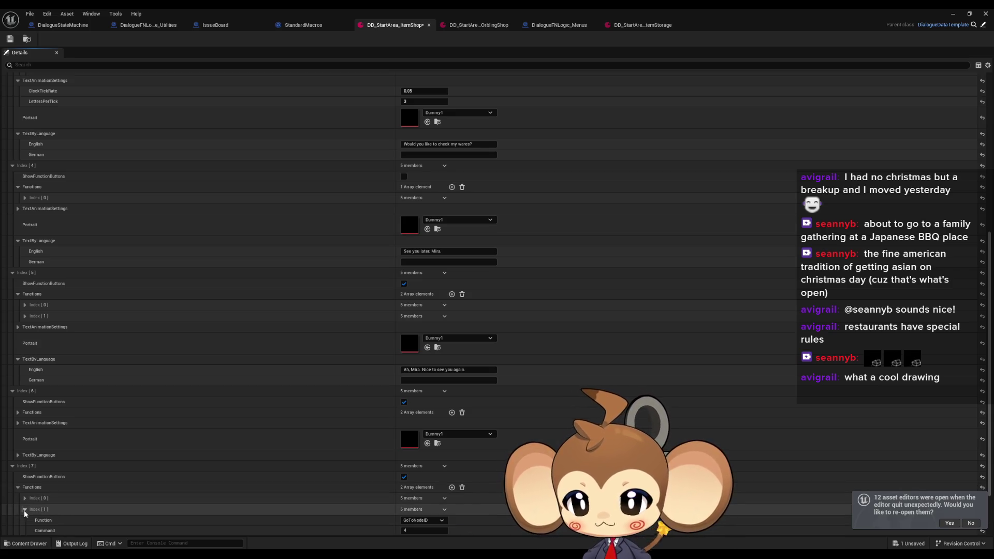
pyautogui.click(12, 466)
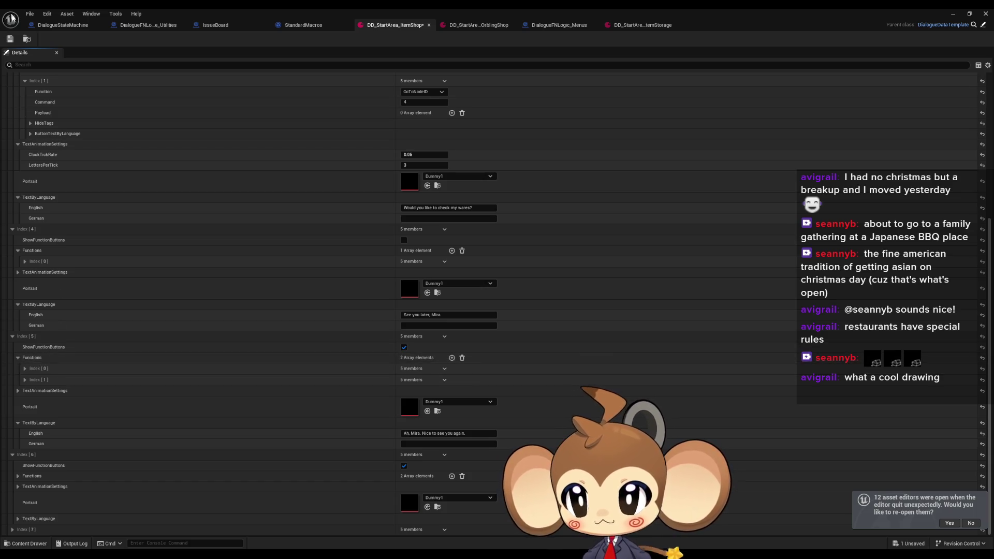
pyautogui.click(952, 14)
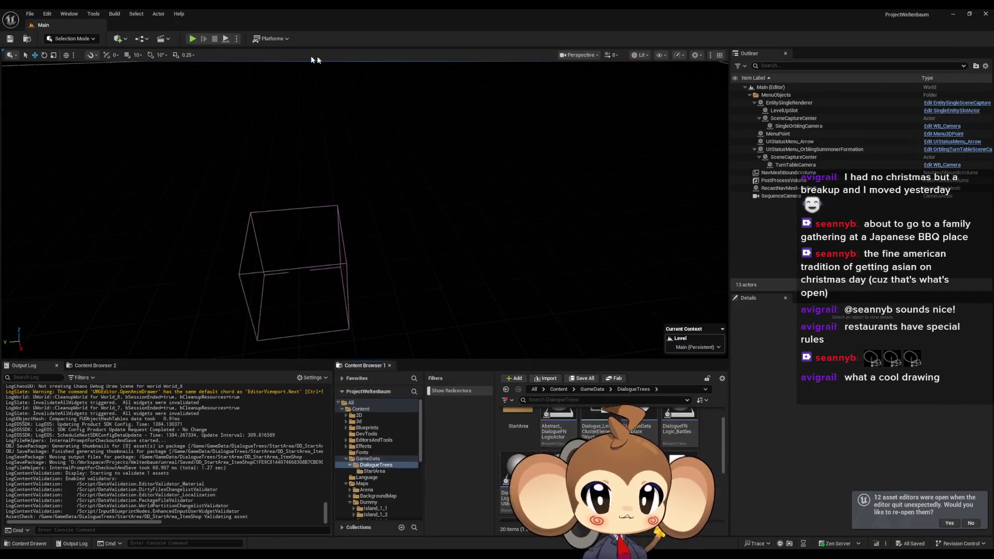
# - Play via Load Game, choose Leave in the shopkeeper conversation, then stop the session
pyautogui.click(192, 38)
pyautogui.click(116, 306)
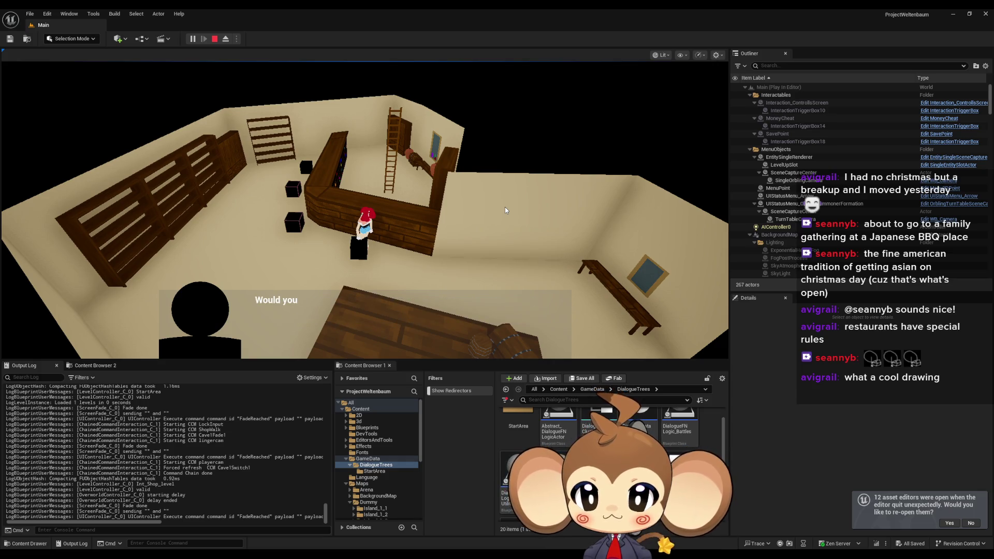
pyautogui.click(510, 345)
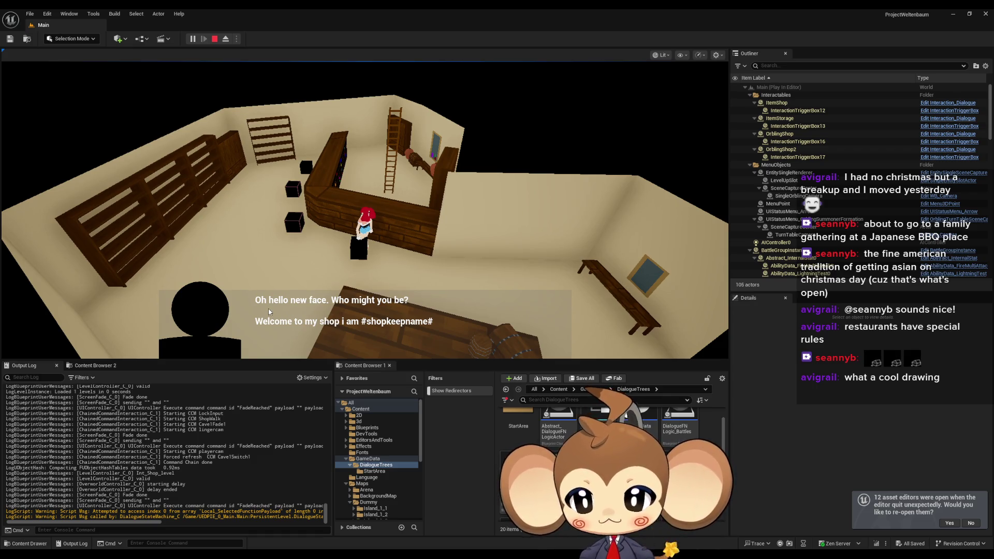
pyautogui.click(215, 39)
# - Clear entry 3's second-function Command and add a Payload element set to 4
pyautogui.moveTo(466, 530)
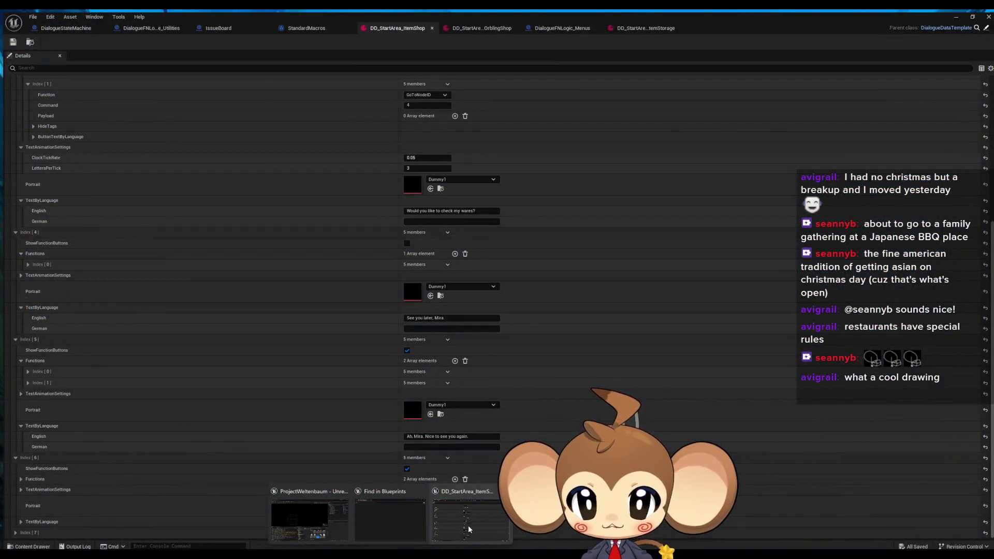
pyautogui.click(469, 529)
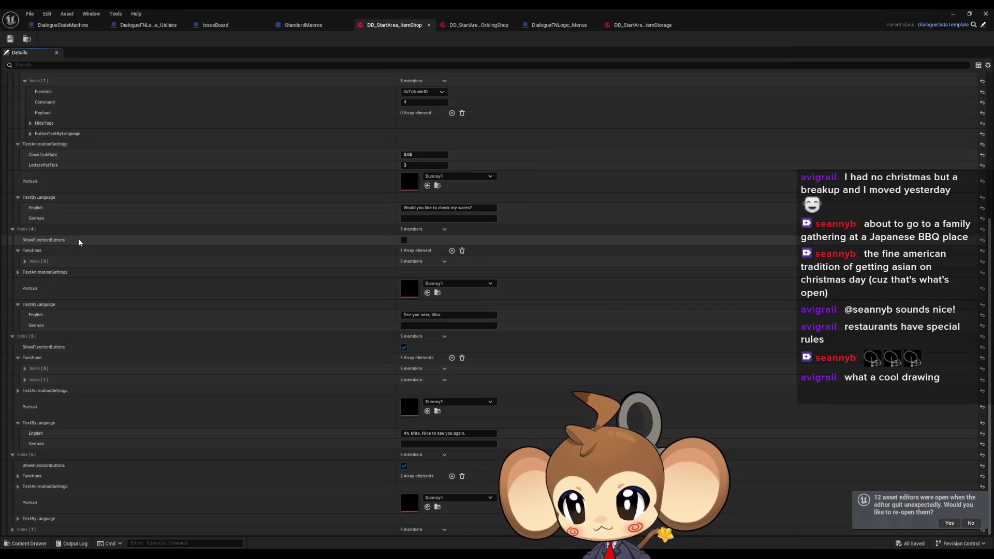
pyautogui.scroll(2, 80, 243)
pyautogui.scroll(-2, 73, 256)
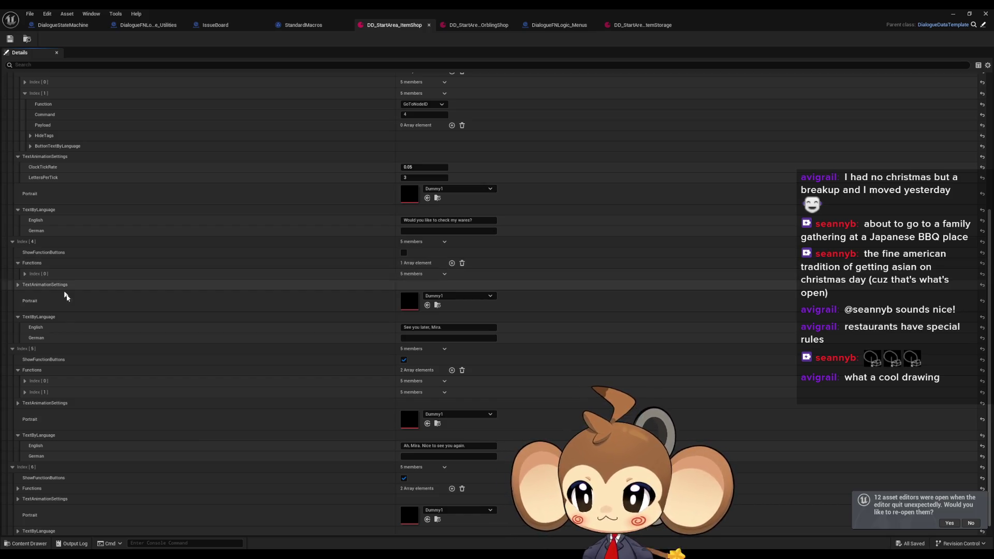
pyautogui.scroll(5, 43, 270)
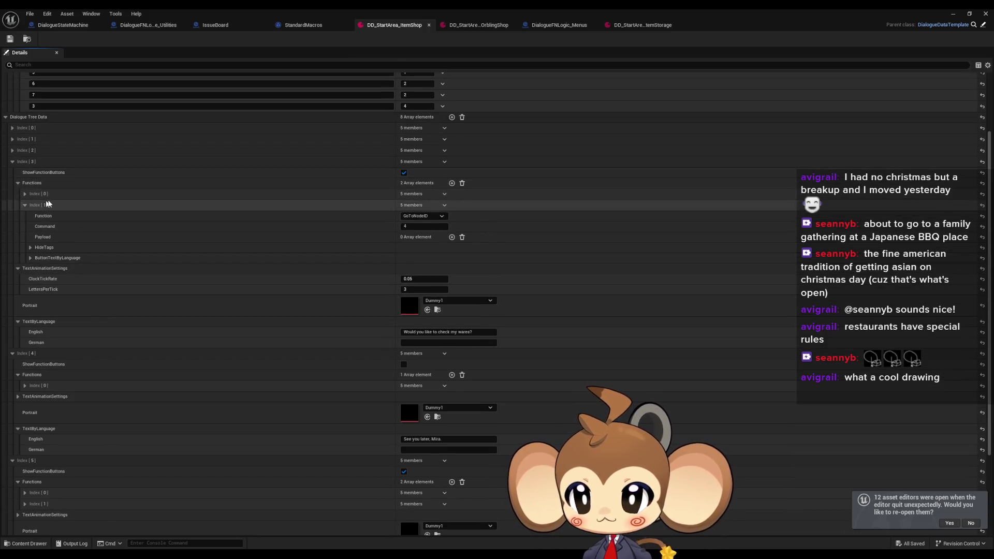
pyautogui.click(414, 226)
pyautogui.hotkey('ctrl', 'x')
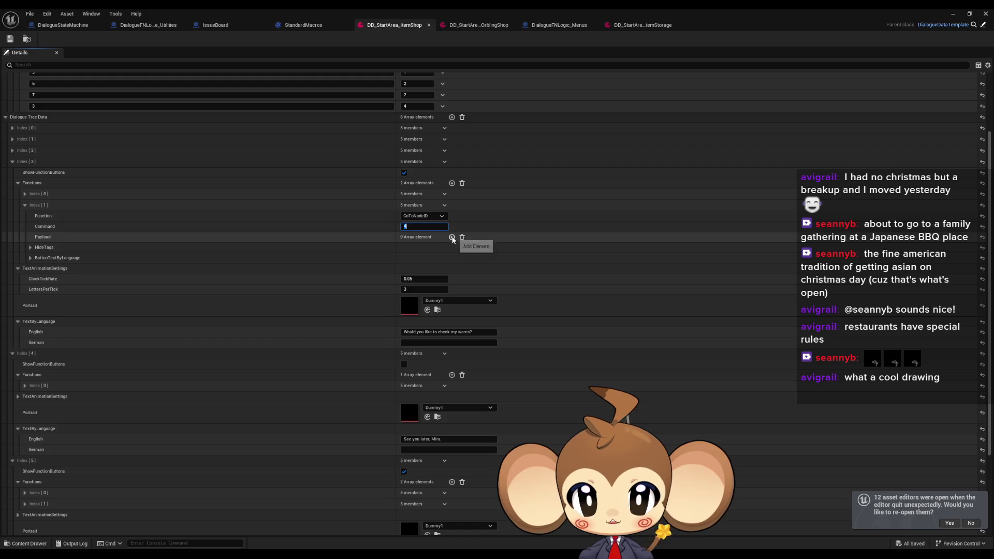
pyautogui.click(452, 237)
pyautogui.click(412, 247)
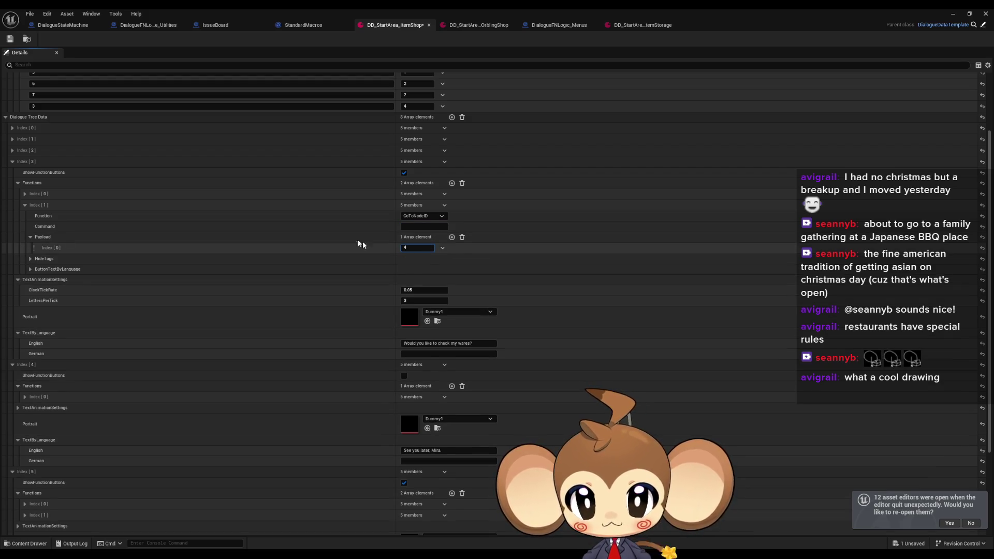
pyautogui.click(43, 184)
pyautogui.rightClick(43, 184)
pyautogui.press('Escape')
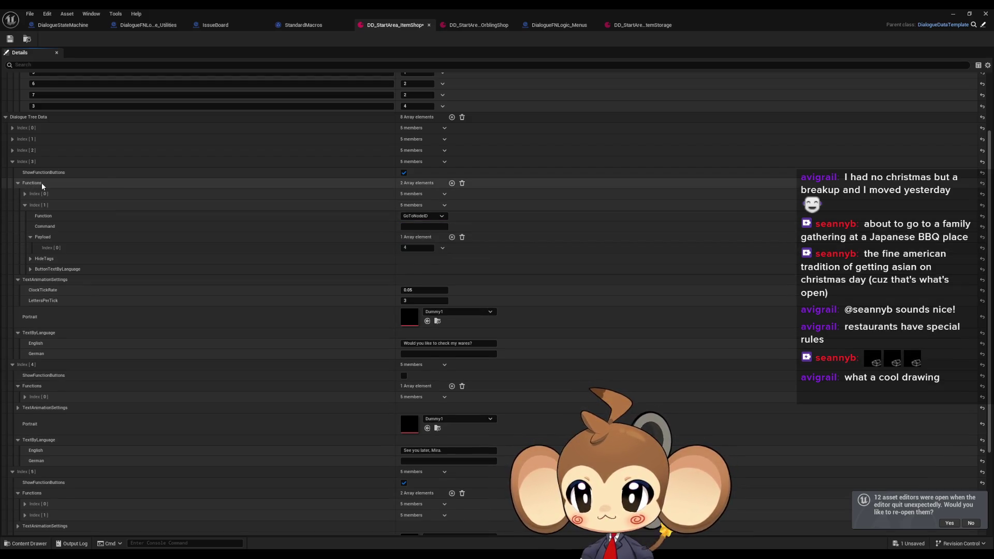
# - Check dialogue entry 7's functions and save the ItemShop dialogue asset
pyautogui.scroll(-3, 57, 274)
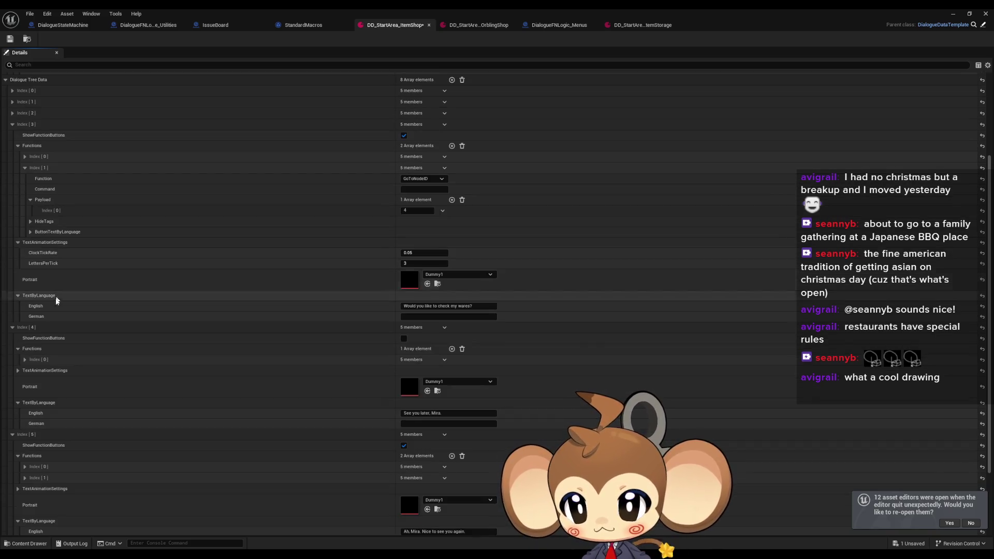
pyautogui.scroll(-5, 62, 332)
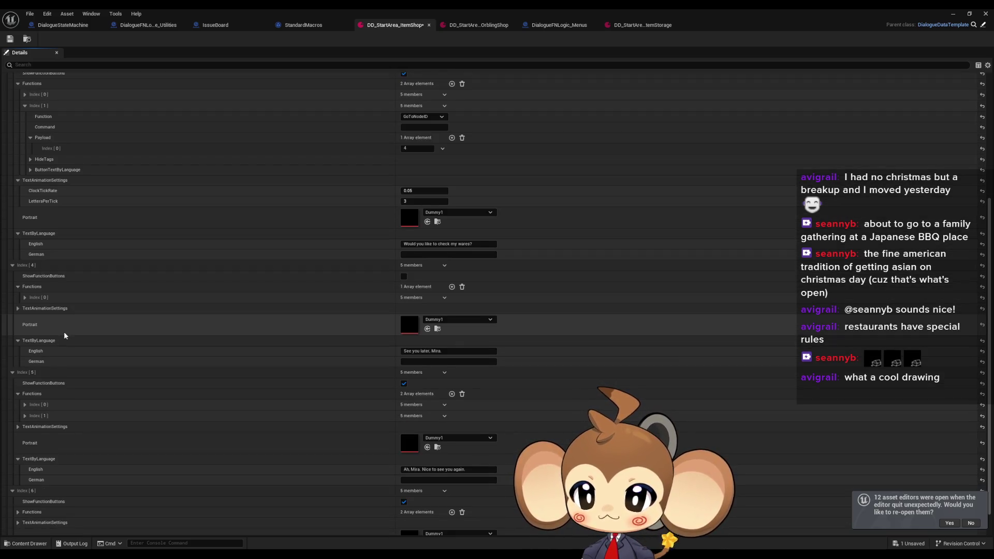
pyautogui.scroll(-3, 64, 336)
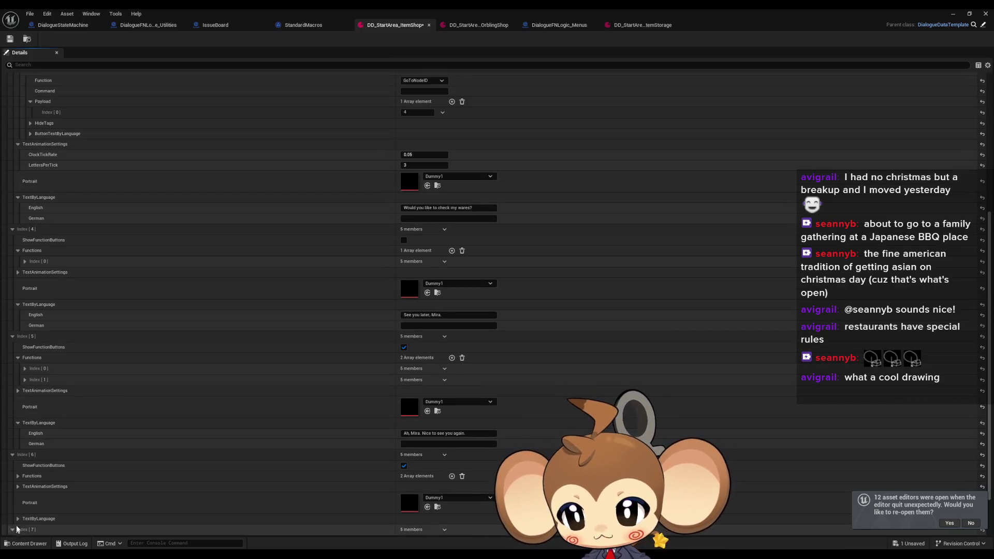
pyautogui.scroll(-5, 73, 468)
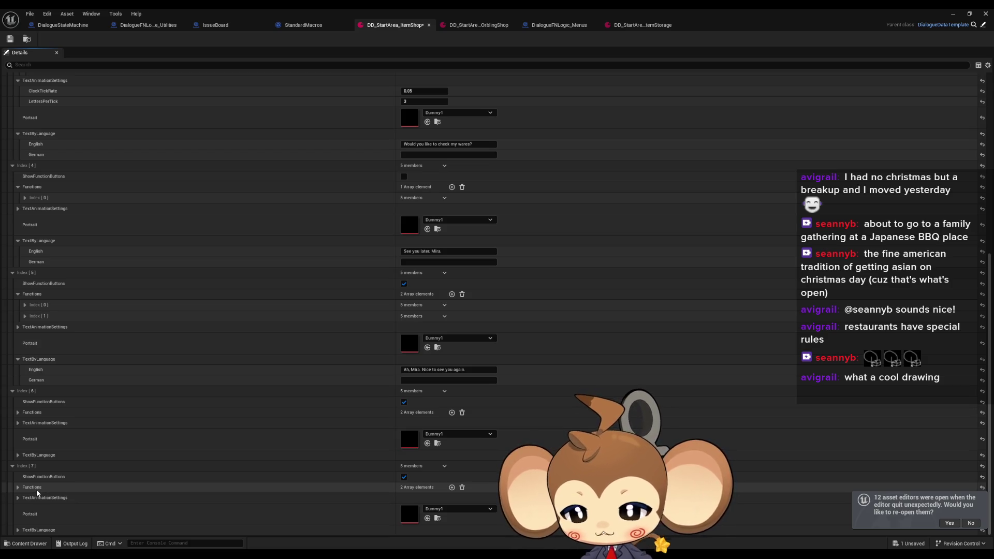
pyautogui.click(40, 489)
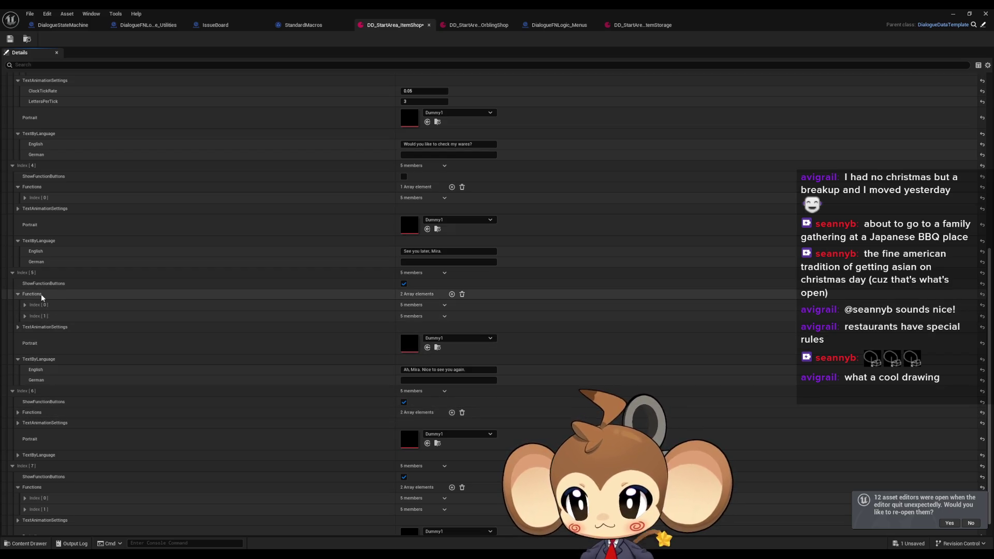
pyautogui.click(10, 39)
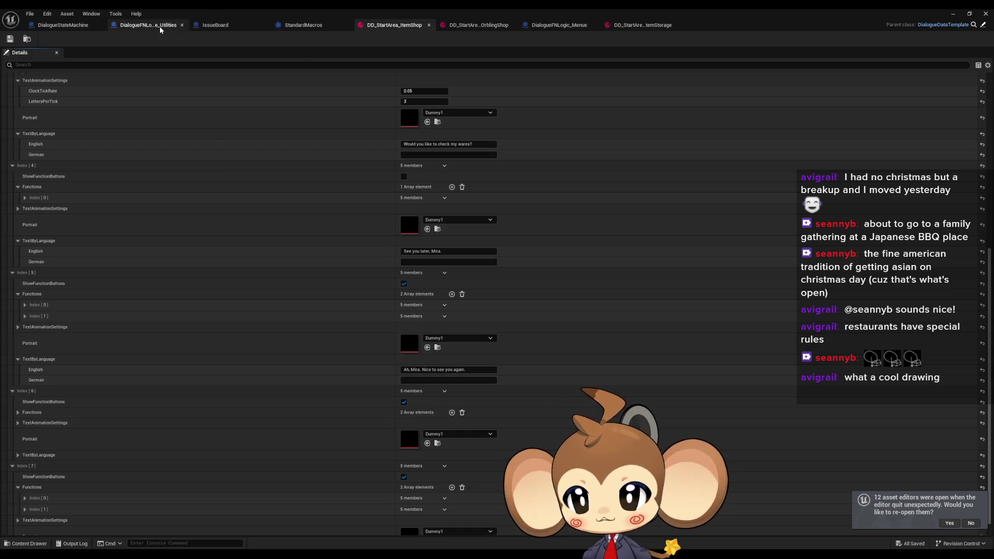
pyautogui.click(68, 27)
# - Check the dialogue utilities' Switch on String logic, then open DialogueStateMachine's FunctionSwitch graph
pyautogui.click(523, 364)
pyautogui.scroll(-4, 365, 312)
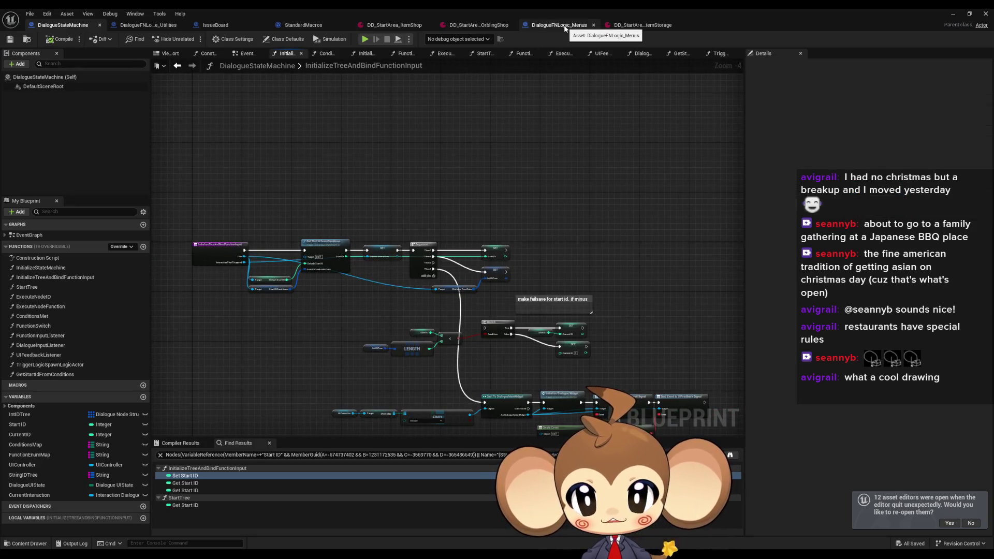
pyautogui.click(150, 25)
pyautogui.moveTo(406, 275)
pyautogui.mouseDown()
pyautogui.moveTo(568, 319)
pyautogui.moveTo(681, 332)
pyautogui.mouseUp()
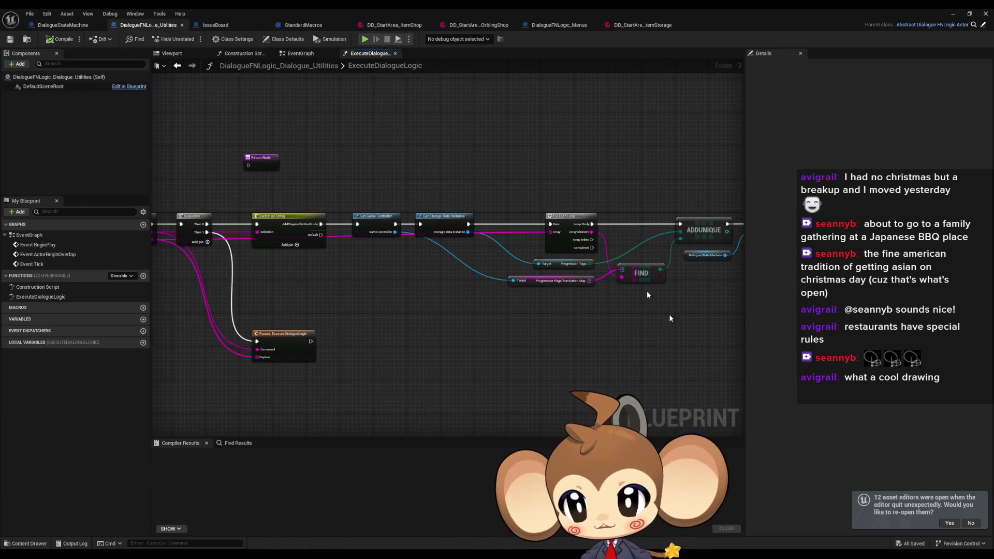
pyautogui.click(64, 25)
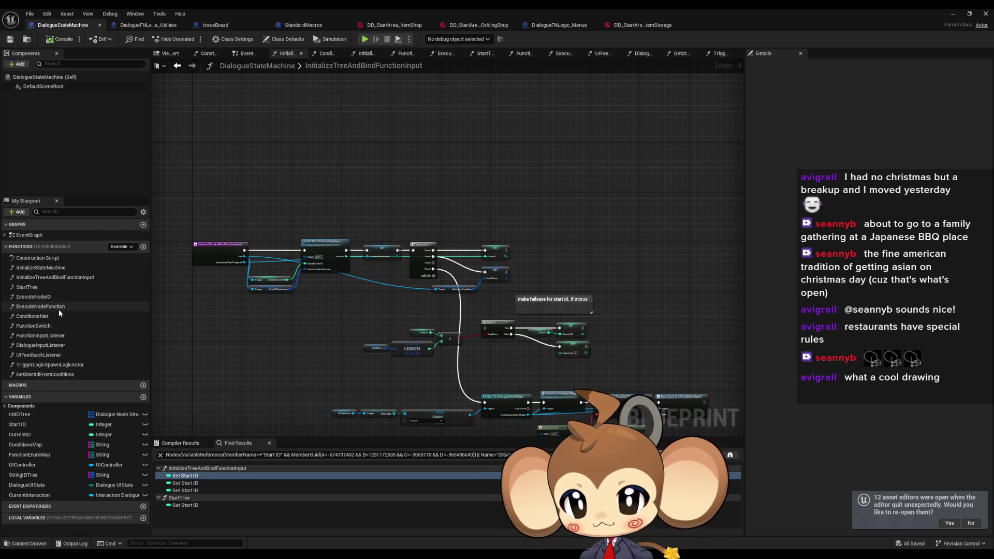
pyautogui.click(49, 328)
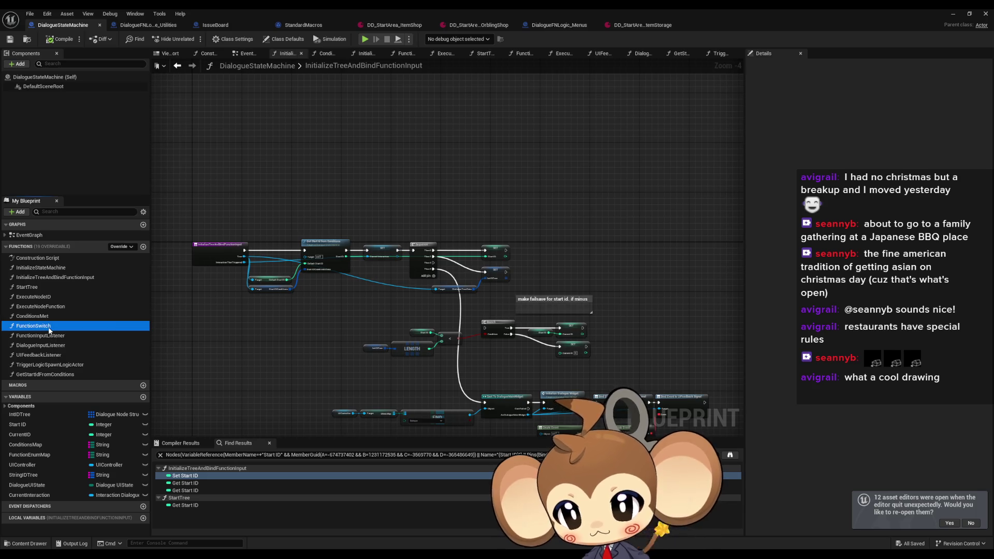
pyautogui.doubleClick(49, 326)
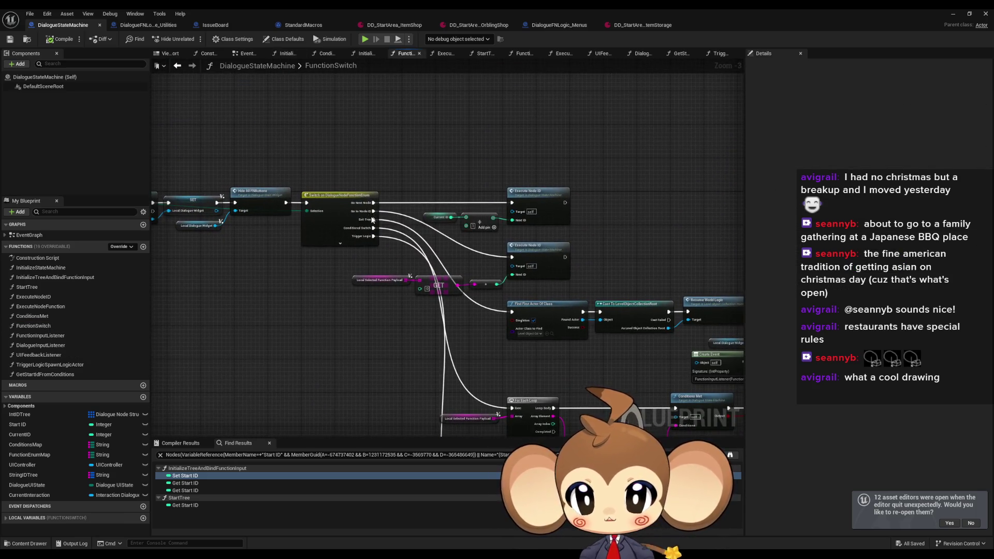
pyautogui.scroll(3, 372, 216)
pyautogui.moveTo(484, 335)
pyautogui.mouseDown()
pyautogui.moveTo(396, 300)
pyautogui.moveTo(377, 265)
pyautogui.moveTo(353, 325)
pyautogui.mouseUp()
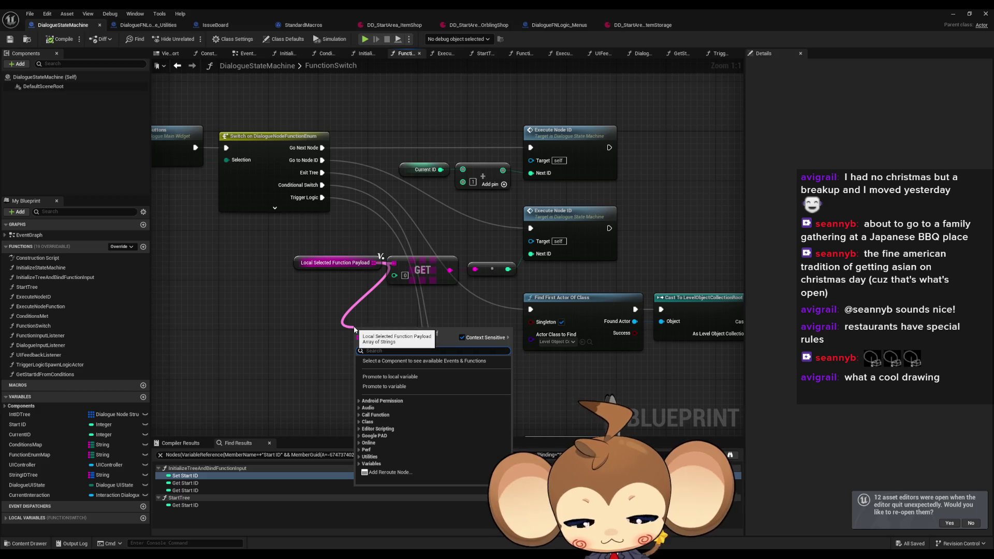
# - Add an Is Not Empty check and Branch, routing Go to Node ID through its True path
pyautogui.write('not em')
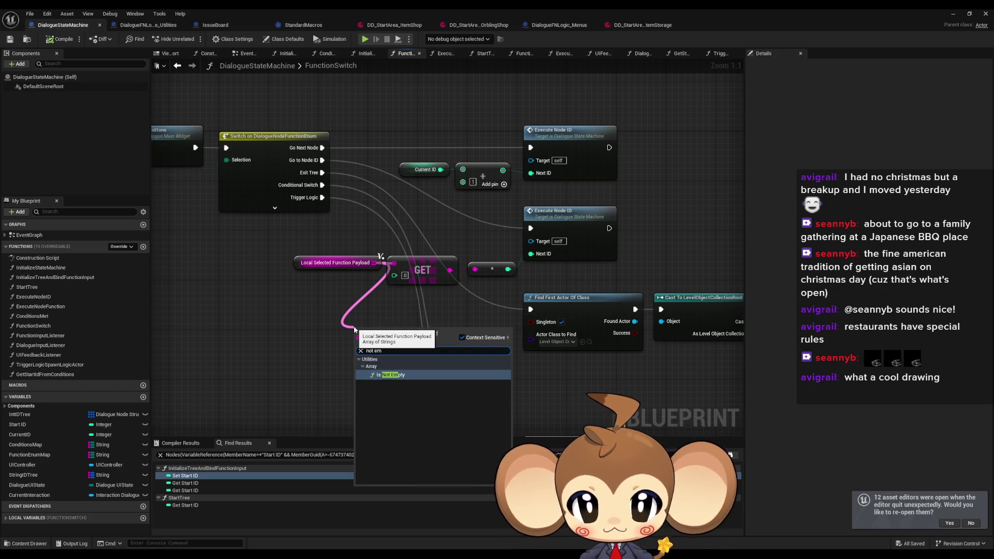
pyautogui.press('Return')
pyautogui.moveTo(391, 338)
pyautogui.mouseDown()
pyautogui.moveTo(424, 338)
pyautogui.moveTo(323, 331)
pyautogui.moveTo(388, 331)
pyautogui.mouseUp()
pyautogui.press('Return')
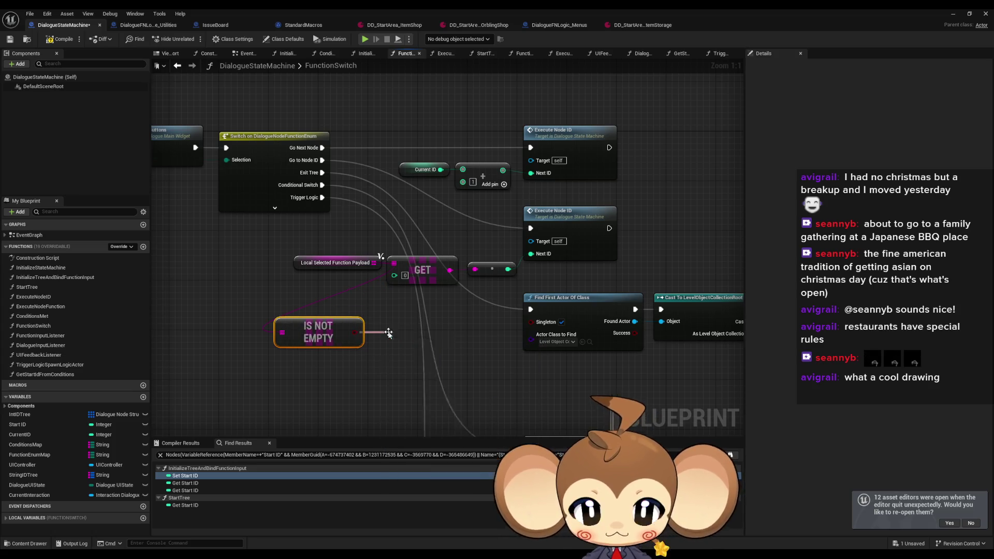
pyautogui.moveTo(443, 346); pyautogui.dragTo(530, 228)
pyautogui.moveTo(388, 346)
pyautogui.mouseDown()
pyautogui.moveTo(339, 171)
pyautogui.moveTo(322, 160)
pyautogui.mouseUp()
# - Rearrange the FunctionSwitch nodes: Find First Actor group down, Branch beside Execute Node ID
pyautogui.scroll(-5, 366, 230)
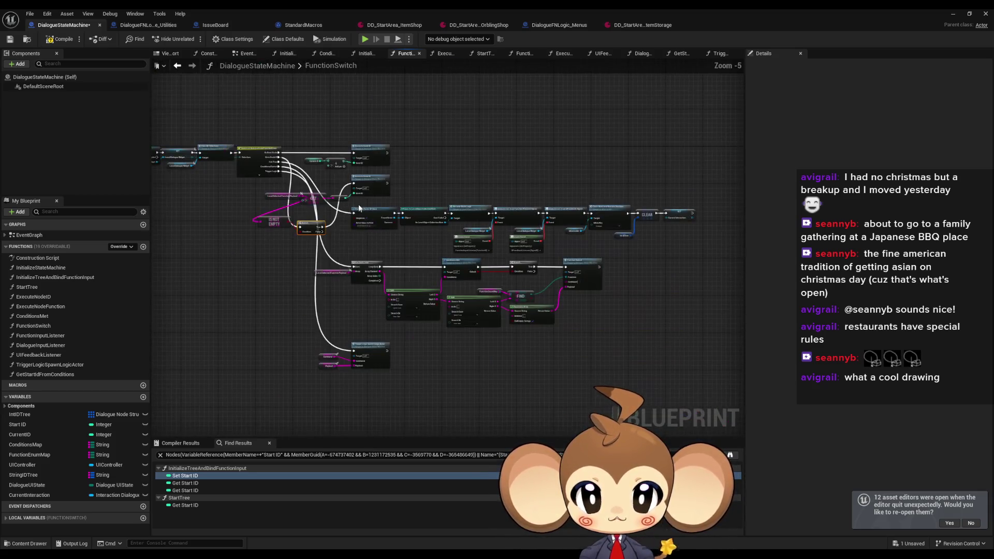
pyautogui.hotkey('ctrl', 'a')
pyautogui.press('Home')
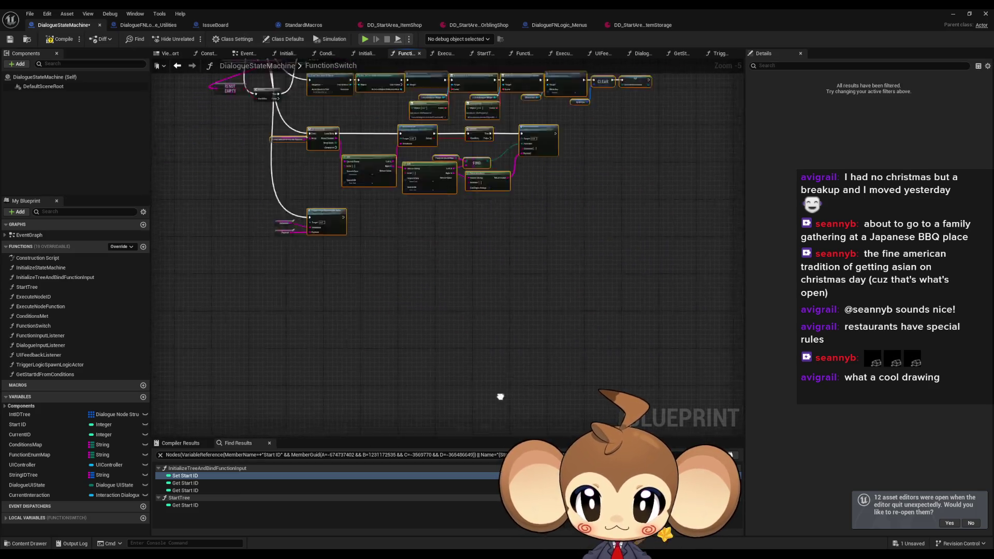
pyautogui.scroll(4, 405, 176)
pyautogui.moveTo(407, 234); pyautogui.dragTo(412, 326)
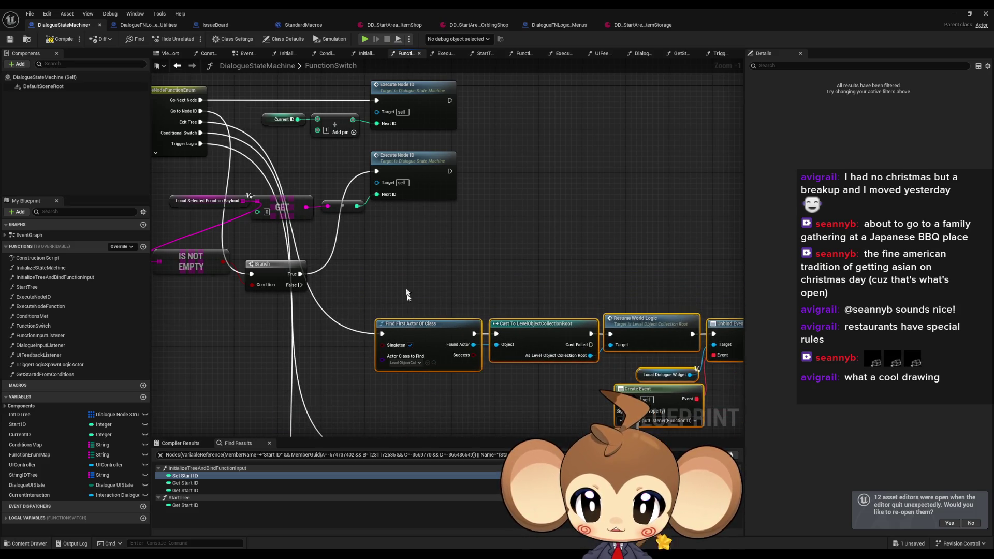
pyautogui.moveTo(404, 156); pyautogui.dragTo(534, 167)
pyautogui.moveTo(273, 274); pyautogui.dragTo(398, 176)
pyautogui.moveTo(203, 203)
pyautogui.mouseDown()
pyautogui.moveTo(176, 277)
pyautogui.moveTo(157, 282)
pyautogui.moveTo(237, 293)
pyautogui.mouseUp()
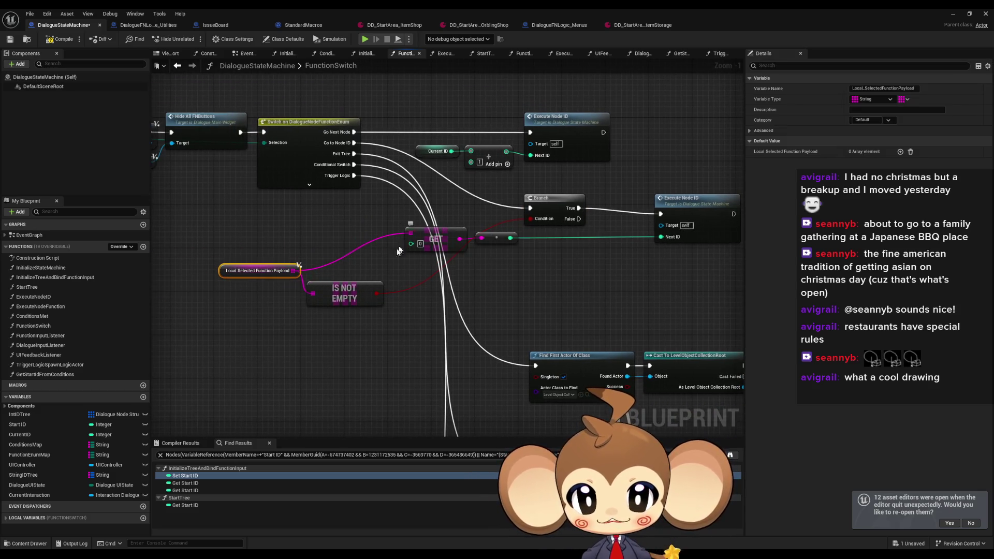
pyautogui.click(398, 356)
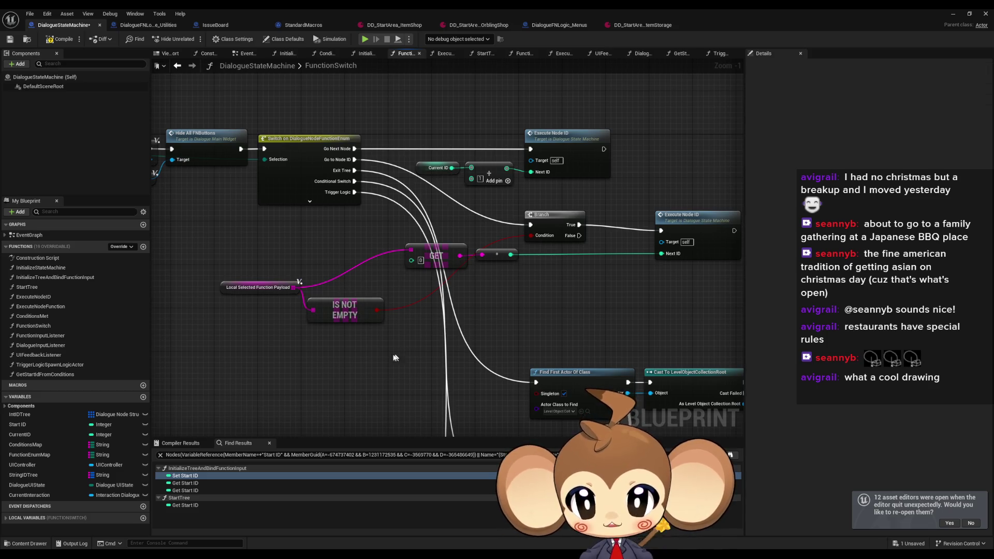
pyautogui.click(274, 289)
pyautogui.moveTo(275, 309); pyautogui.dragTo(742, 358)
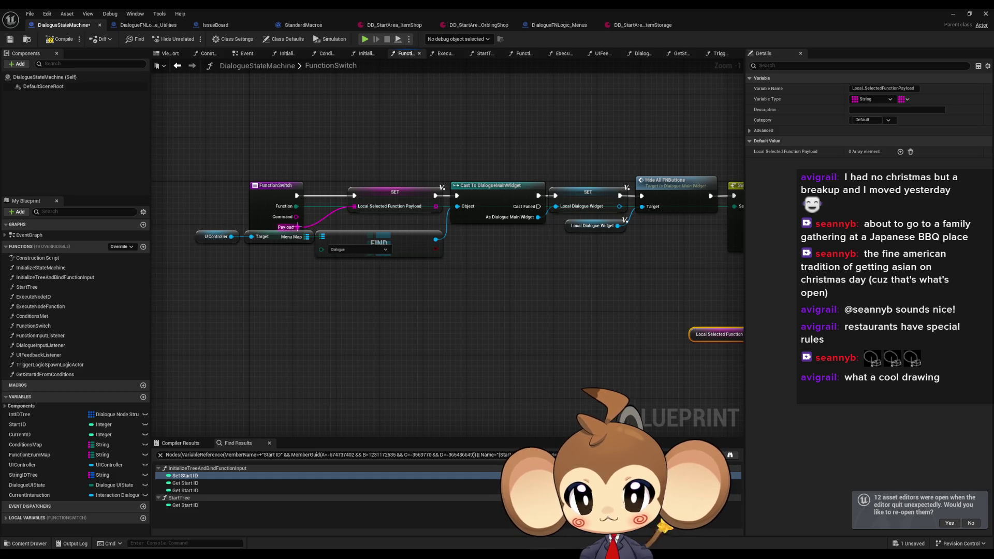
pyautogui.moveTo(546, 342); pyautogui.dragTo(382, 334)
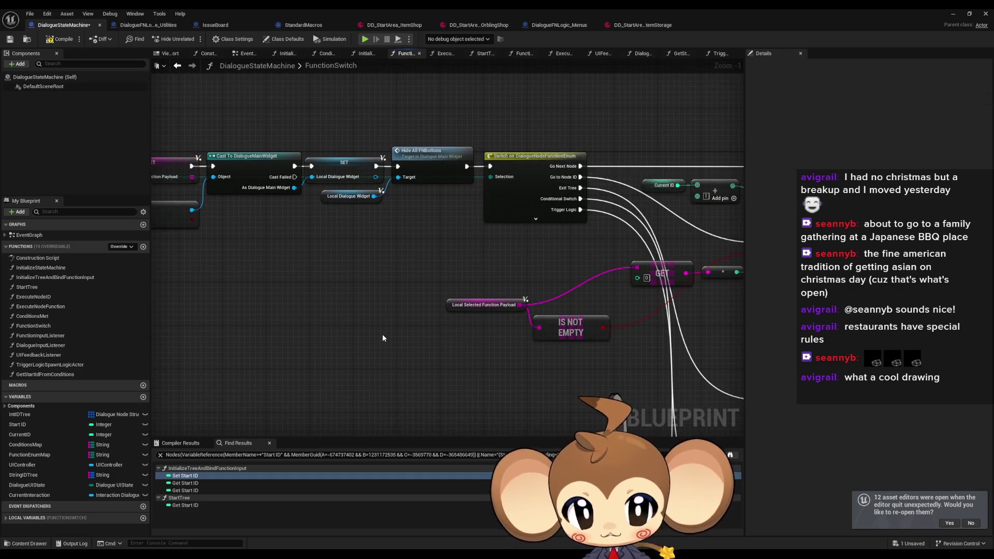
# - Add Payload input getters feeding Is Not Empty and the GET node
pyautogui.rightClick(384, 336)
pyautogui.write('payload')
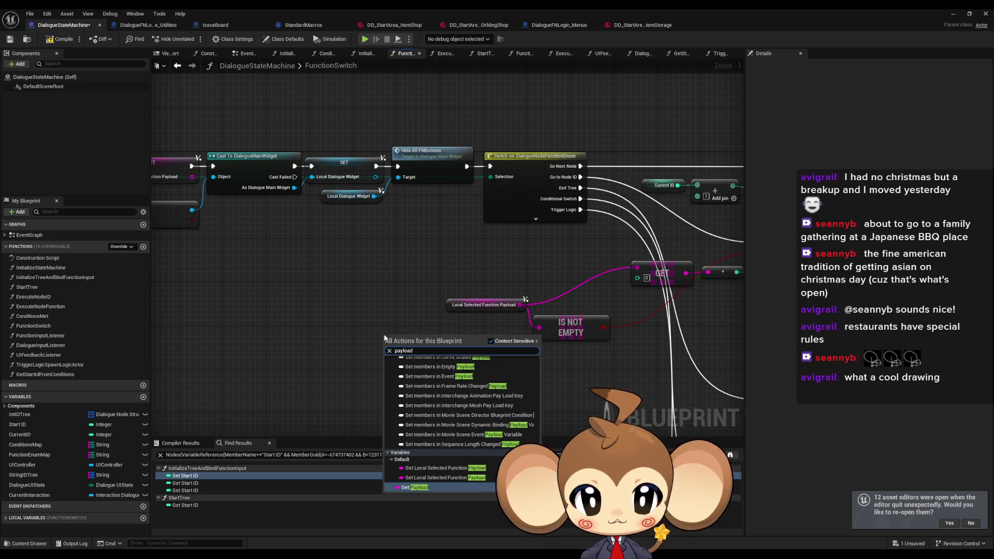
pyautogui.press('Return')
pyautogui.moveTo(419, 338); pyautogui.dragTo(539, 327)
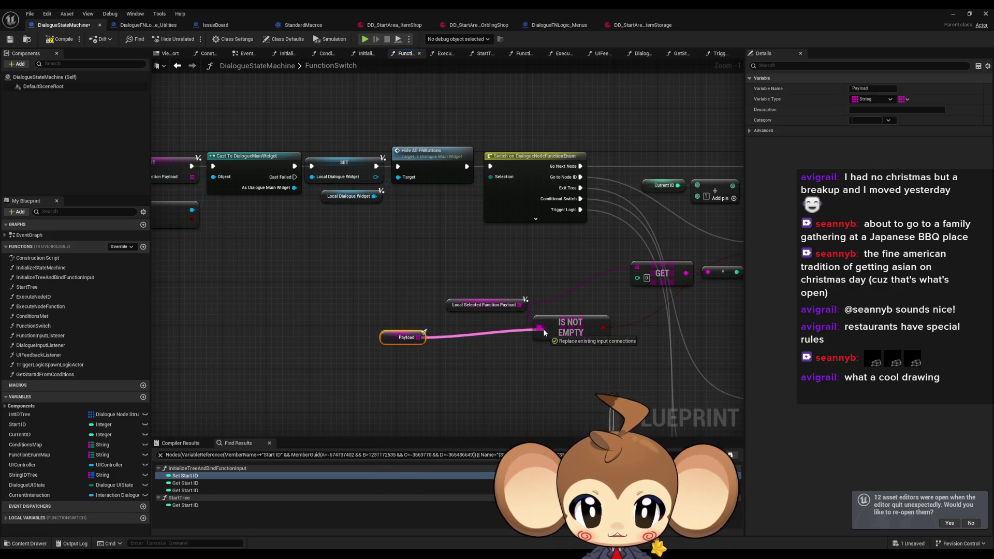
pyautogui.hotkey('ctrl', 'c')
pyautogui.hotkey('ctrl', 'v')
pyautogui.moveTo(603, 261); pyautogui.dragTo(638, 267)
pyautogui.click(501, 329)
pyautogui.scroll(-3, 493, 325)
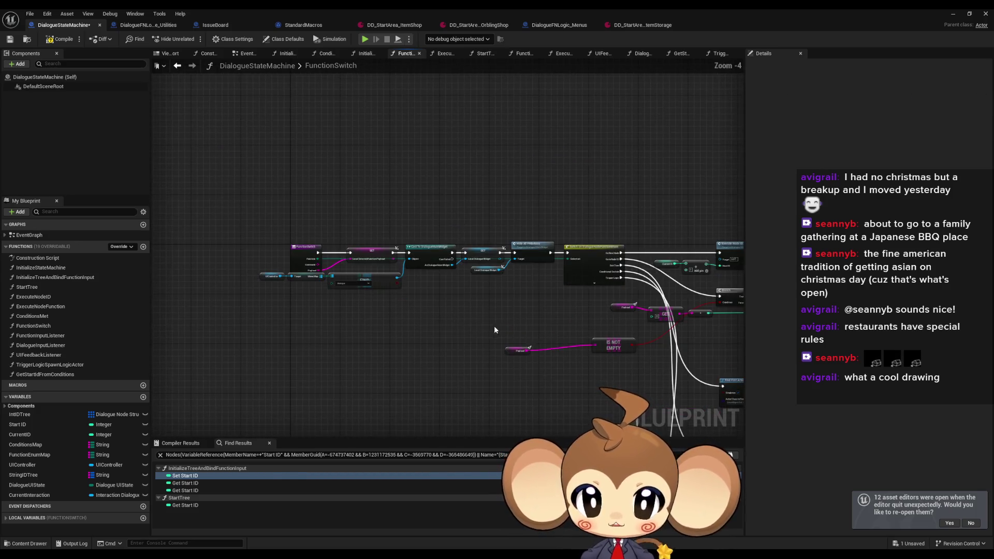
# - Find references to Local_SelectedFunctionPayload and move the remaining getter near the For Each Loop
pyautogui.rightClick(372, 252)
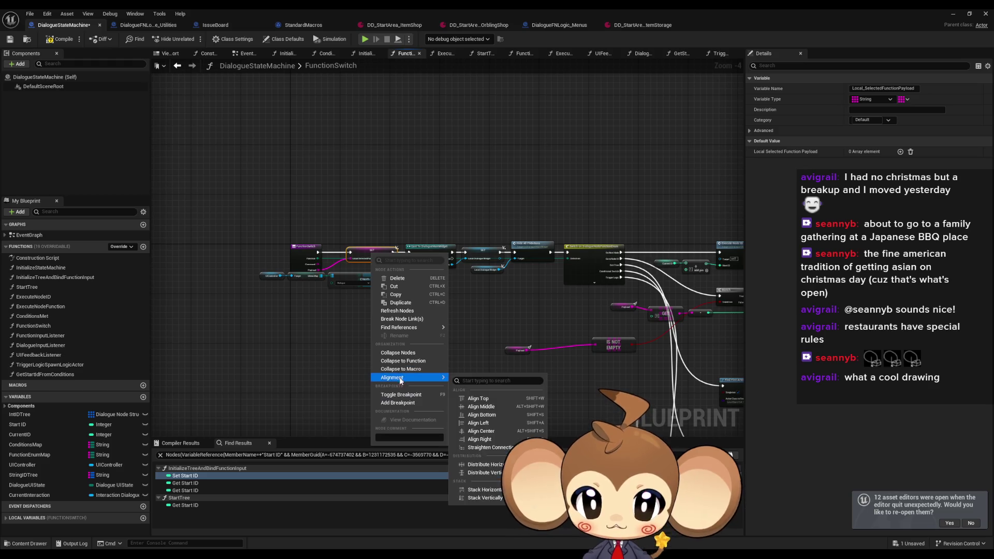
pyautogui.moveTo(414, 327)
pyautogui.click(474, 349)
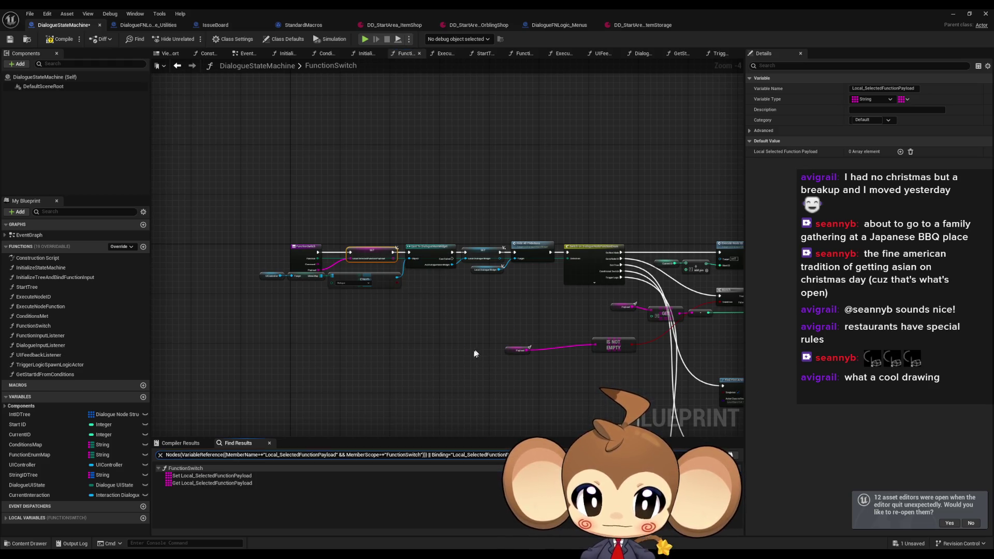
pyautogui.click(182, 483)
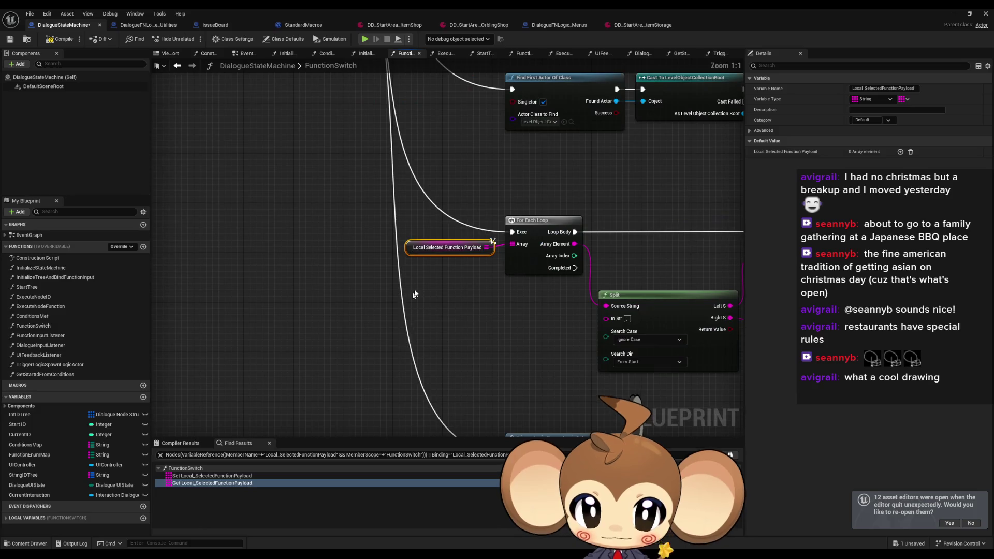
pyautogui.moveTo(417, 244)
pyautogui.mouseDown()
pyautogui.moveTo(424, 274)
pyautogui.moveTo(448, 239)
pyautogui.mouseUp()
# - Delete the SET Local Selected Function Payload node
pyautogui.scroll(-5, 425, 241)
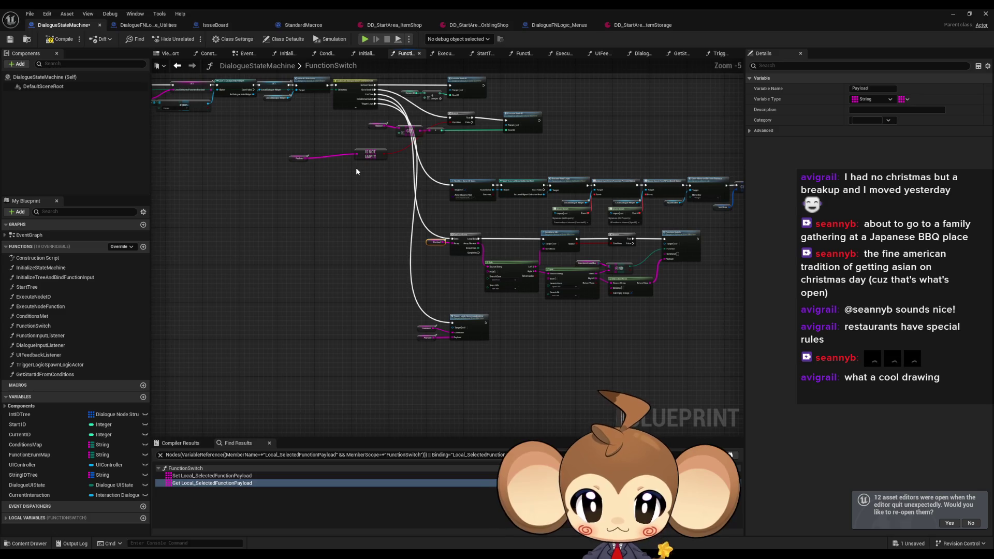
pyautogui.scroll(5, 349, 221)
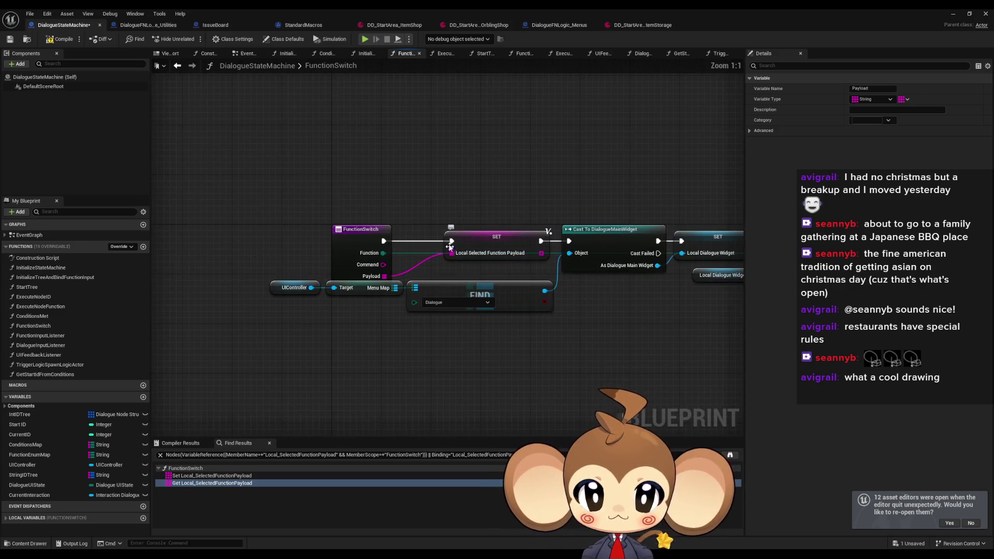
pyautogui.moveTo(384, 241); pyautogui.dragTo(569, 241)
pyautogui.click(496, 237)
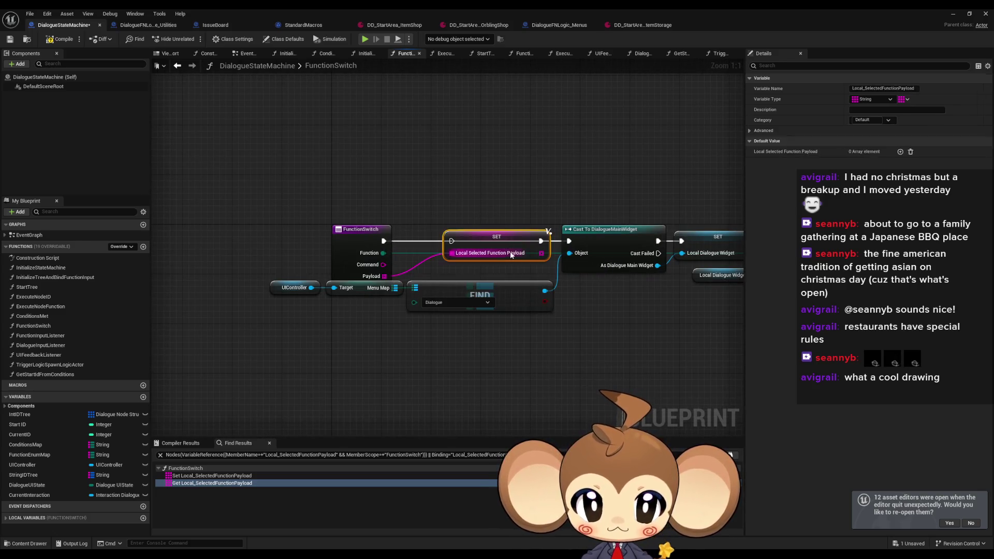
pyautogui.press('Delete')
pyautogui.scroll(-3, 632, 356)
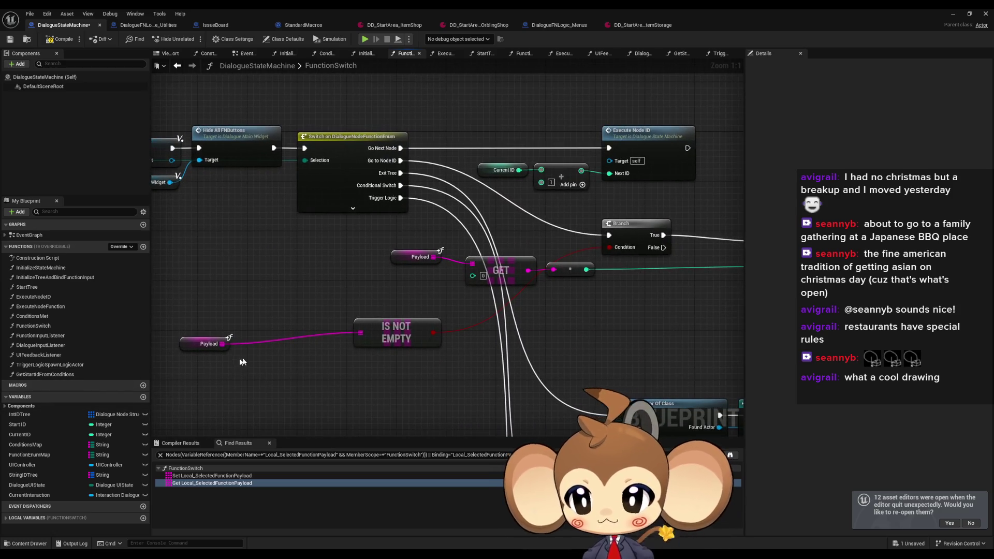
pyautogui.scroll(3, 709, 408)
pyautogui.rightClick(444, 325)
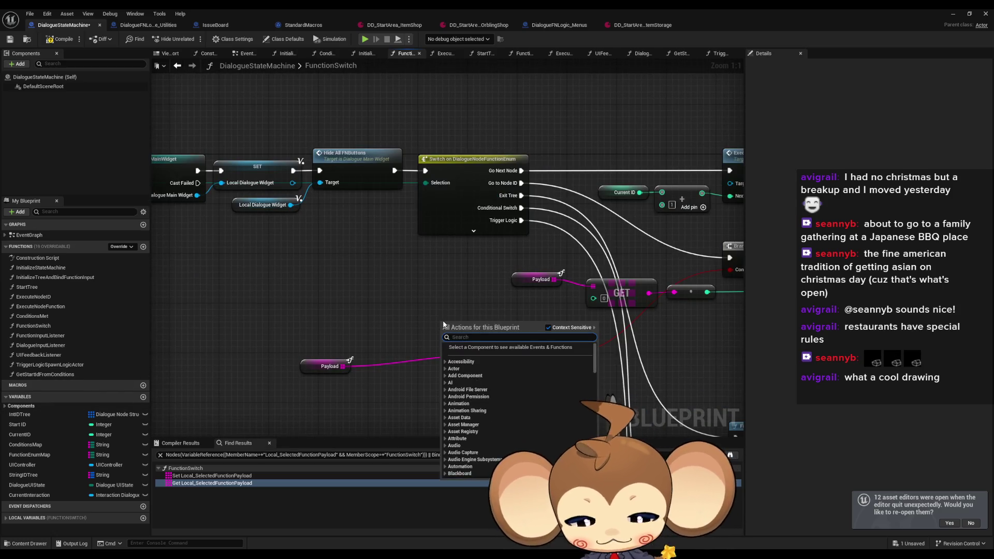
# - Add a Command variable getter next to the Branch
pyautogui.write('comm')
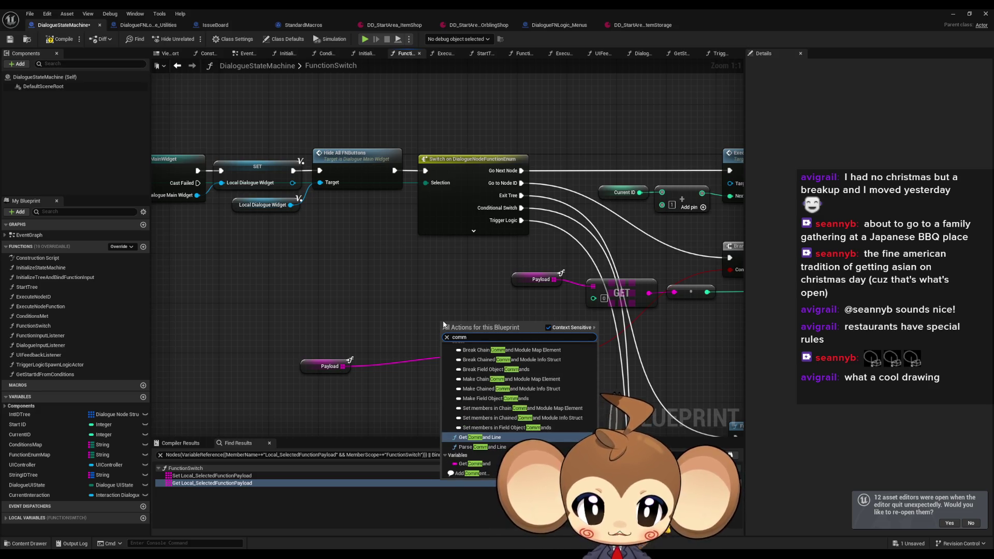
pyautogui.click(474, 464)
pyautogui.moveTo(477, 326)
pyautogui.mouseDown()
pyautogui.moveTo(340, 318)
pyautogui.moveTo(612, 330)
pyautogui.mouseUp()
pyautogui.moveTo(694, 315)
pyautogui.mouseDown()
pyautogui.moveTo(401, 287)
pyautogui.moveTo(312, 295)
pyautogui.moveTo(413, 294)
pyautogui.moveTo(515, 328)
pyautogui.moveTo(412, 222)
pyautogui.mouseUp()
# - Duplicate Execute Node ID, run Branch False into it, and feed Command into its Next ID
pyautogui.click(496, 244)
pyautogui.hotkey('ctrl', 'c')
pyautogui.hotkey('ctrl', 'v')
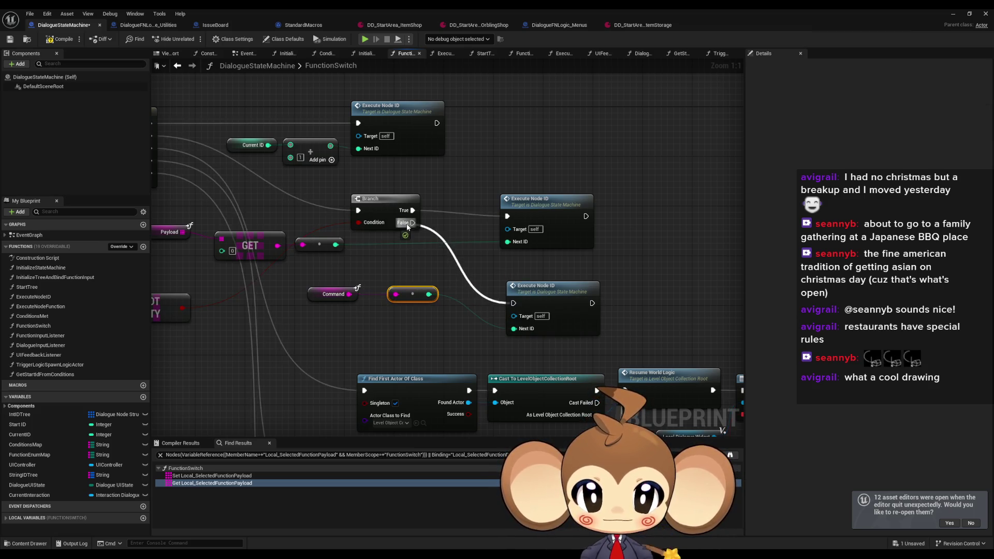
pyautogui.moveTo(543, 205); pyautogui.dragTo(544, 198)
pyautogui.moveTo(554, 296); pyautogui.dragTo(547, 266)
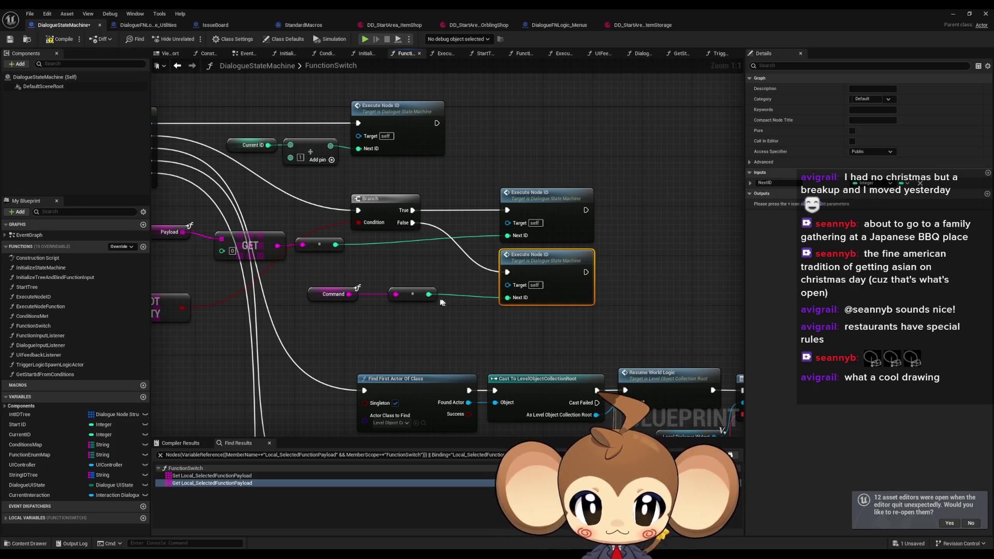
pyautogui.moveTo(413, 294); pyautogui.dragTo(463, 300)
pyautogui.moveTo(335, 299); pyautogui.dragTo(400, 303)
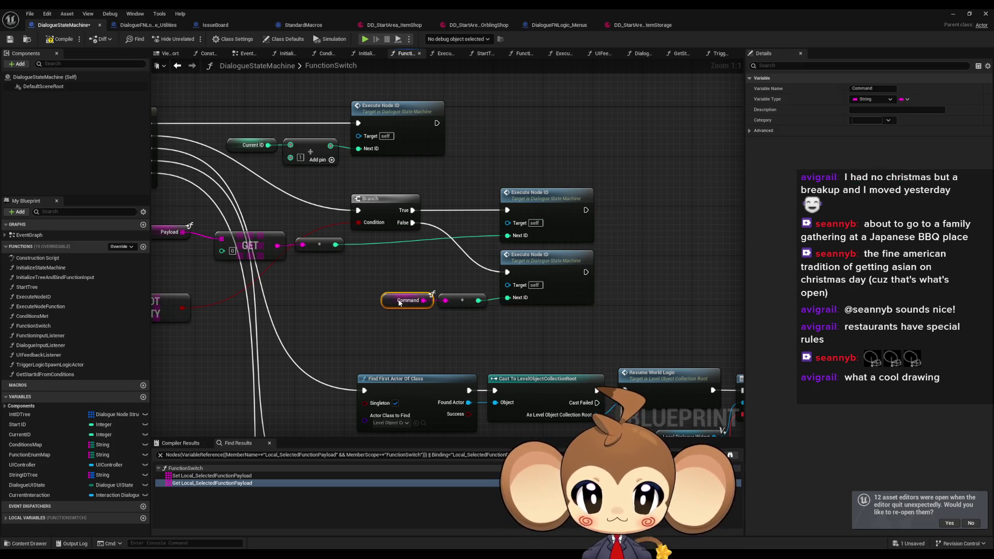
pyautogui.click(387, 334)
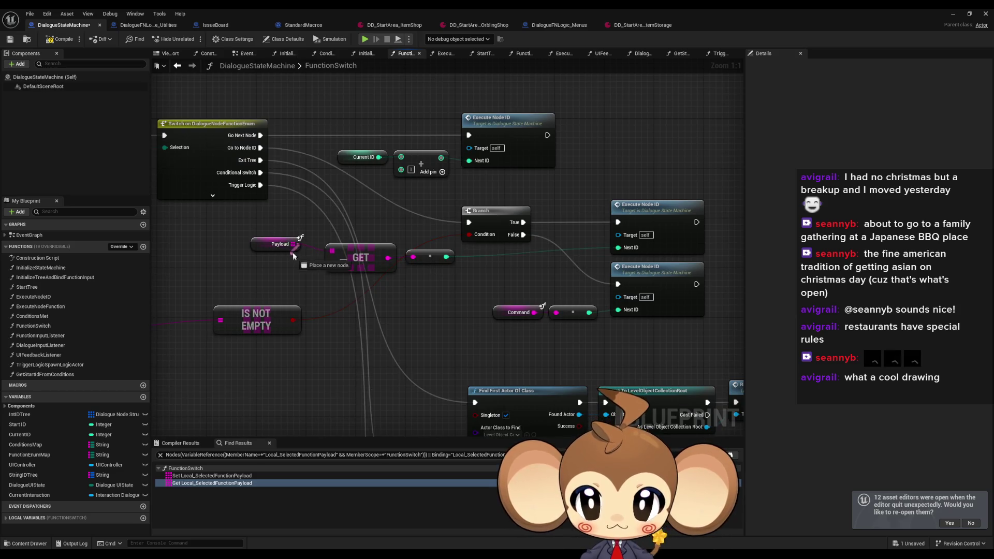
# - Shift the Payload getter, GET node and reroute knot to the right together
pyautogui.moveTo(266, 239); pyautogui.dragTo(290, 244)
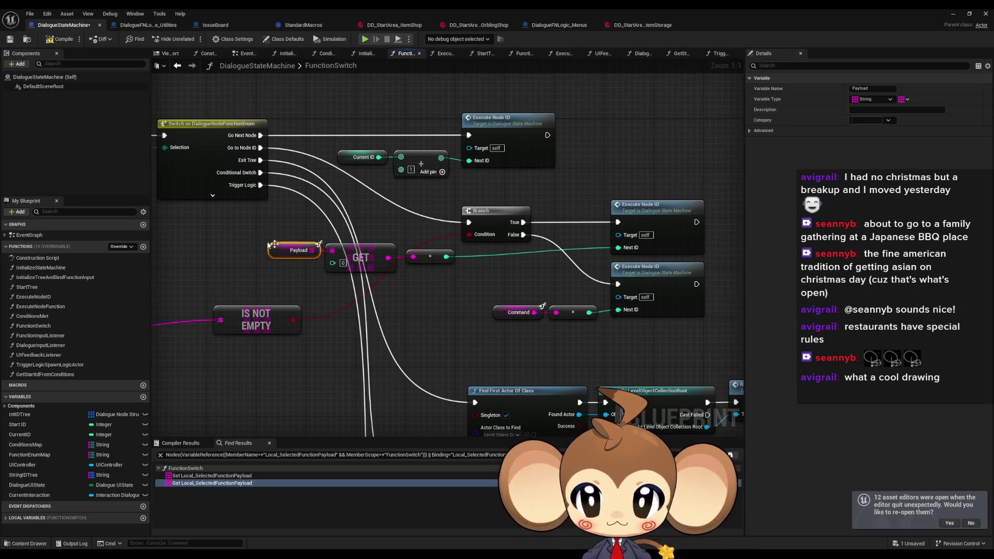
pyautogui.keyDown('shift'); pyautogui.click(361, 257); pyautogui.keyUp('shift')
pyautogui.keyDown('shift'); pyautogui.click(430, 257); pyautogui.keyUp('shift')
pyautogui.moveTo(430, 257); pyautogui.dragTo(569, 270)
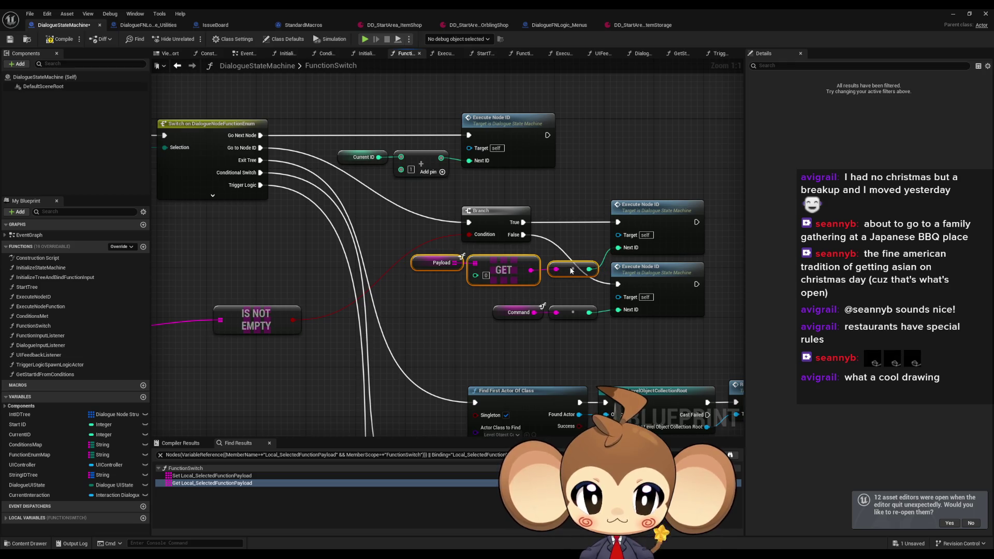
pyautogui.moveTo(429, 307); pyautogui.dragTo(606, 284)
# - Place Payload and IS NOT EMPTY beside the Branch and save DialogueStateMachine
pyautogui.click(233, 310)
pyautogui.moveTo(233, 311)
pyautogui.mouseDown()
pyautogui.moveTo(244, 319)
pyautogui.moveTo(362, 306)
pyautogui.moveTo(251, 318)
pyautogui.mouseUp()
pyautogui.keyDown('shift'); pyautogui.click(358, 317); pyautogui.keyUp('shift')
pyautogui.moveTo(358, 317)
pyautogui.mouseDown()
pyautogui.moveTo(503, 232)
pyautogui.moveTo(363, 302)
pyautogui.mouseUp()
pyautogui.click(349, 300)
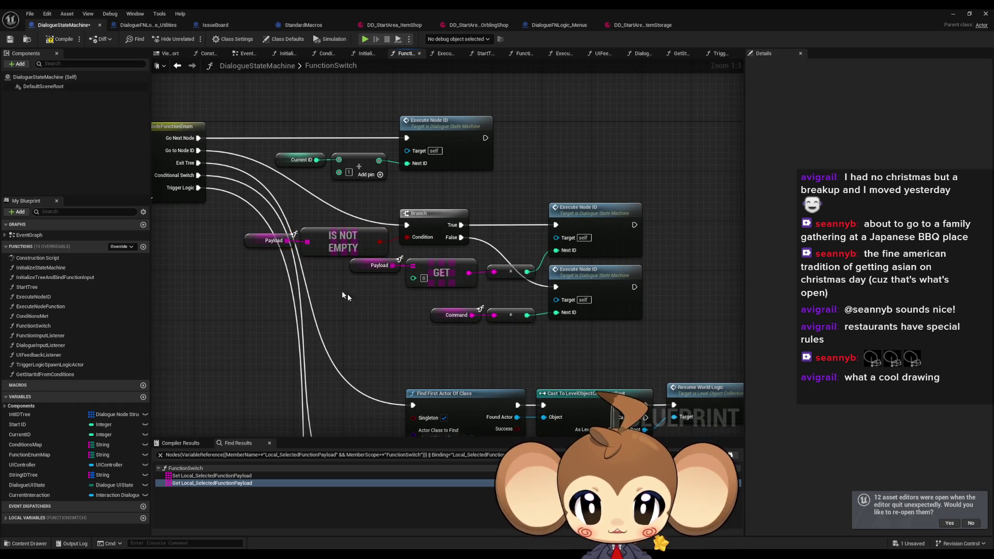
pyautogui.moveTo(422, 302); pyautogui.dragTo(641, 346)
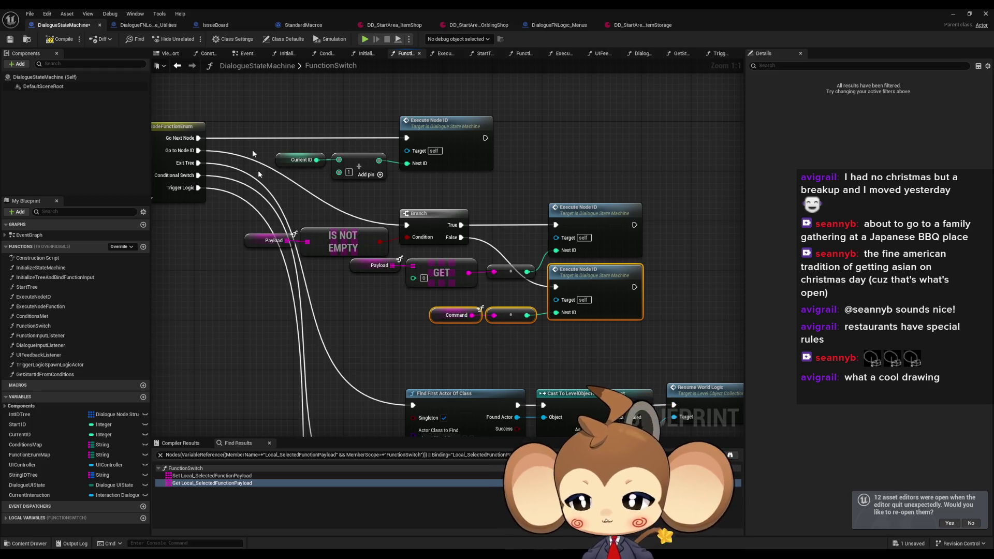
pyautogui.hotkey('ctrl', 's')
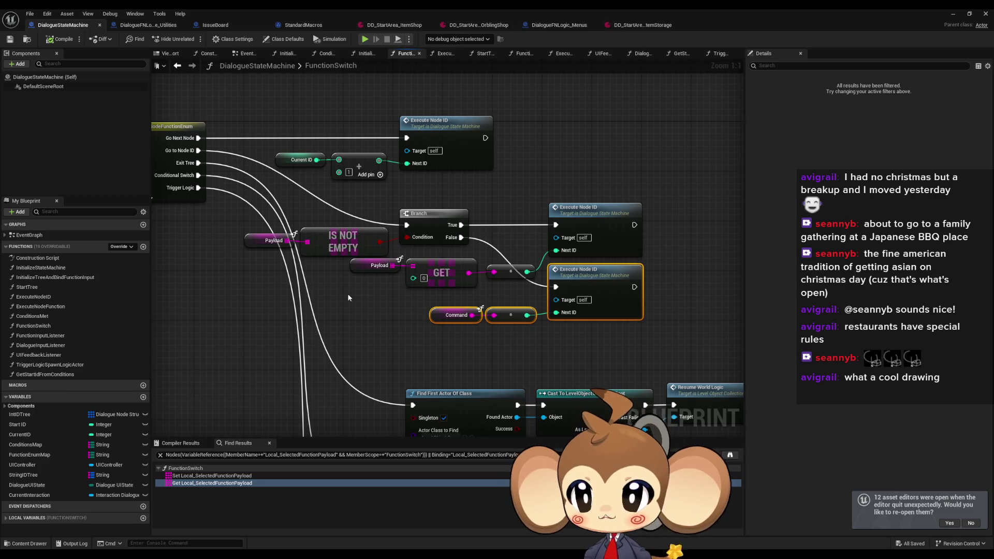
pyautogui.click(644, 25)
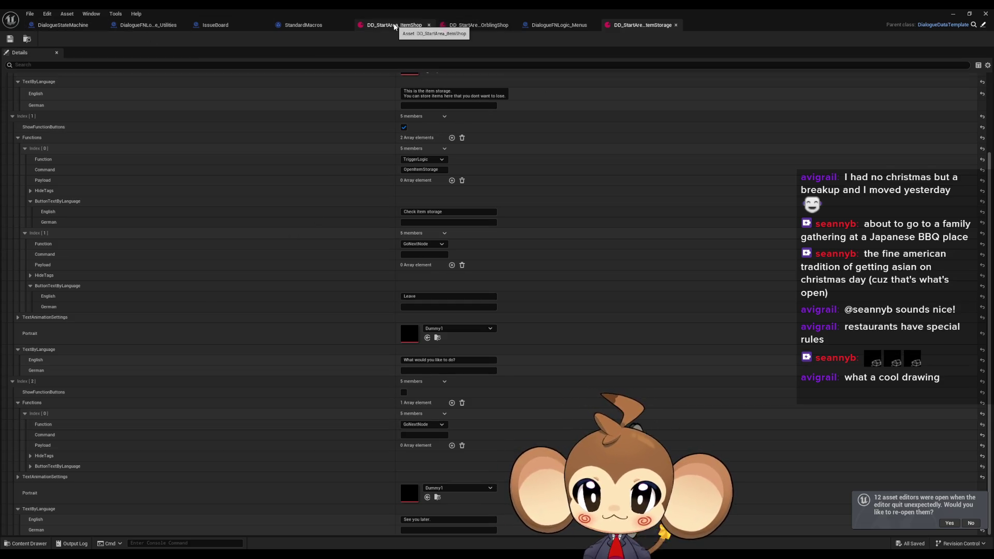
# - Inspect DD_StartArea_ItemShop's second function entry, collapse Payload, and close the asset editor
pyautogui.click(395, 27)
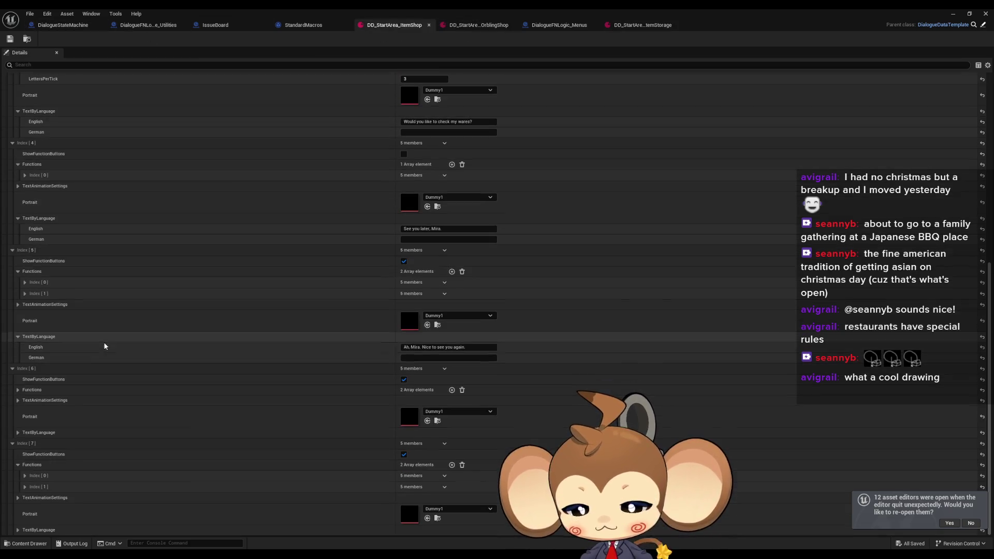
pyautogui.click(25, 486)
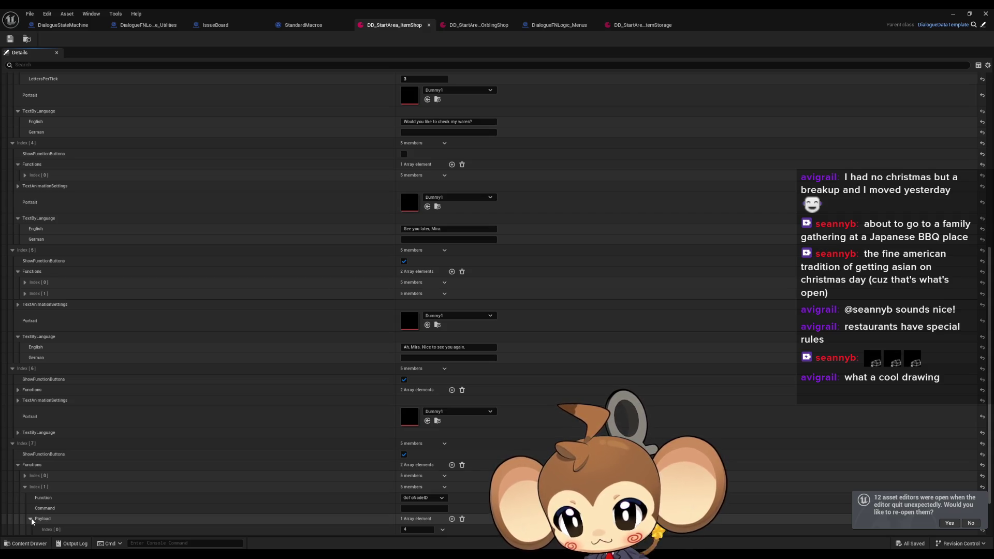
pyautogui.click(32, 519)
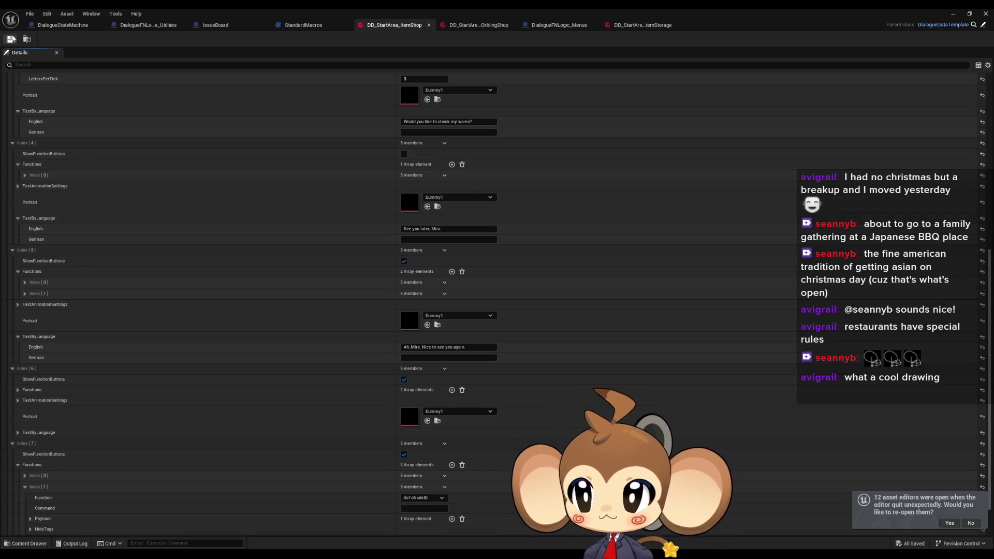
pyautogui.click(953, 13)
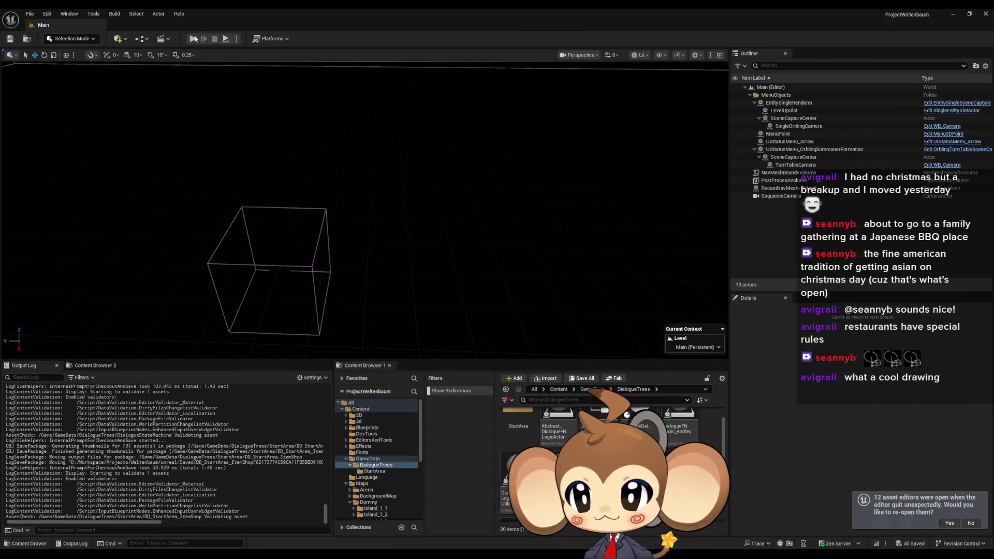
# - Play the level and test the item shop dialogue's Leave and store options
pyautogui.click(194, 39)
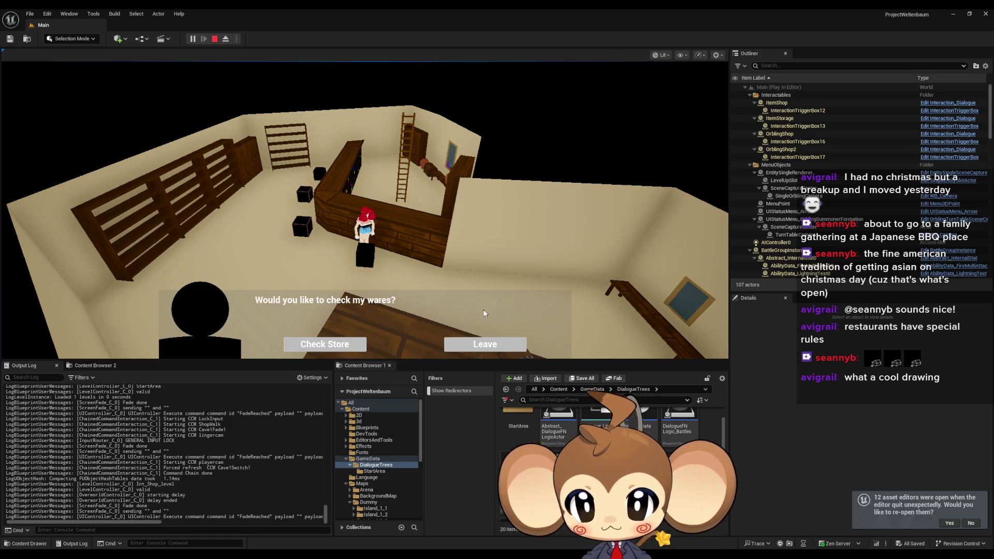
pyautogui.click(481, 343)
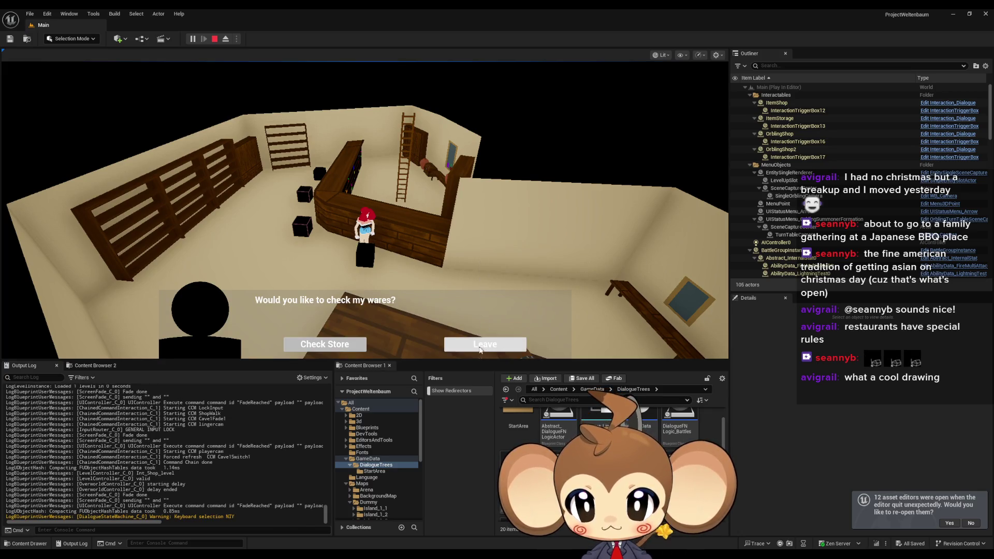
pyautogui.click(476, 348)
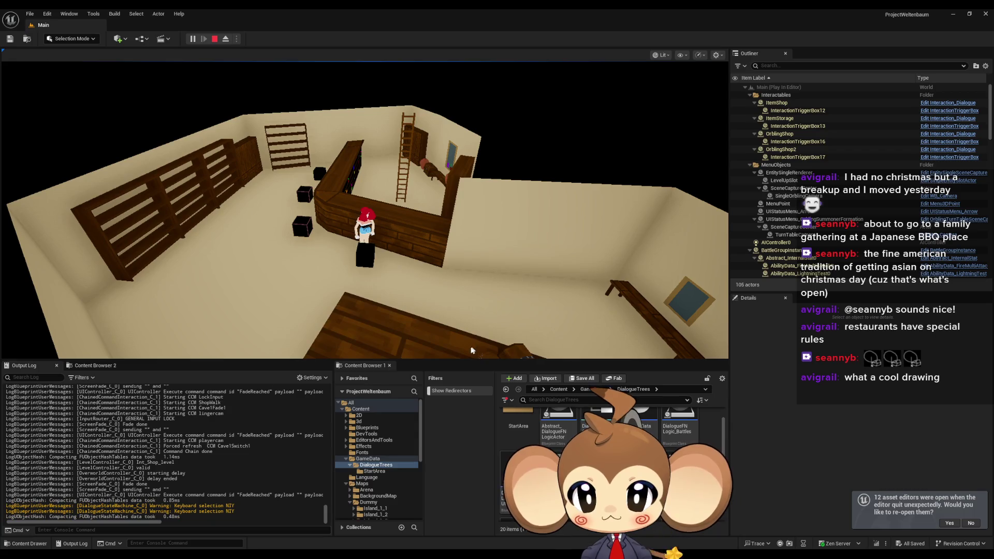
pyautogui.click(323, 345)
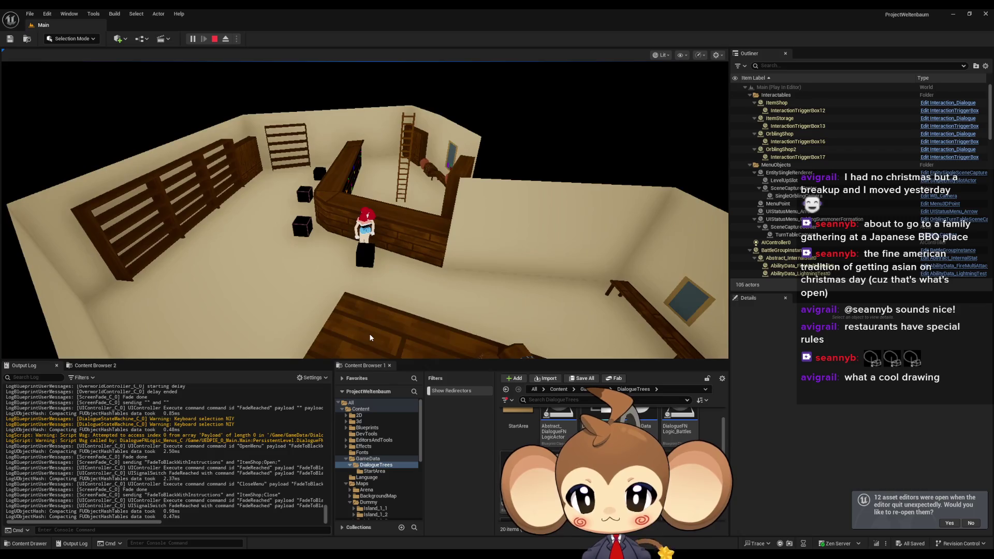
pyautogui.click(476, 348)
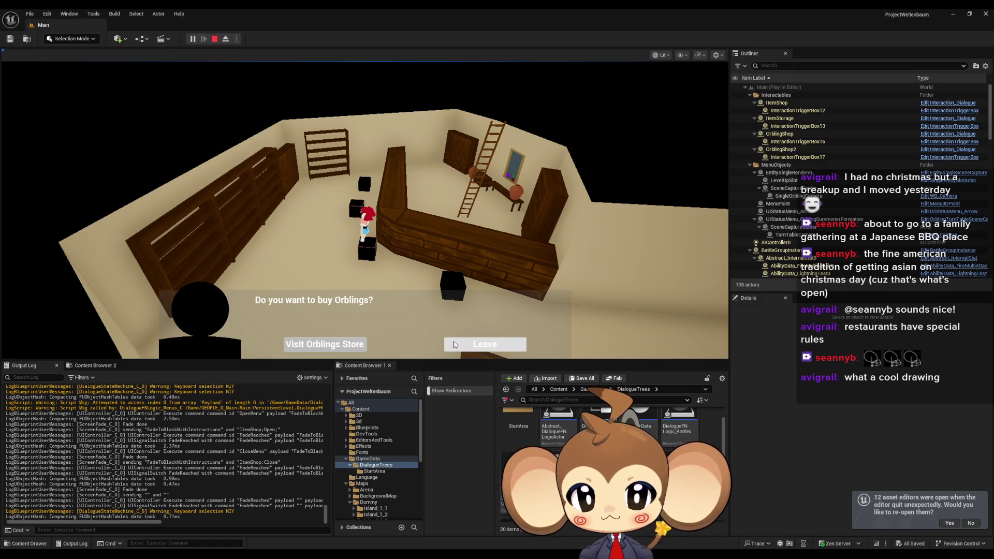
# - Leave the Orblings shop dialogue and choose Leave in the lost-and-found dialogue
pyautogui.click(468, 346)
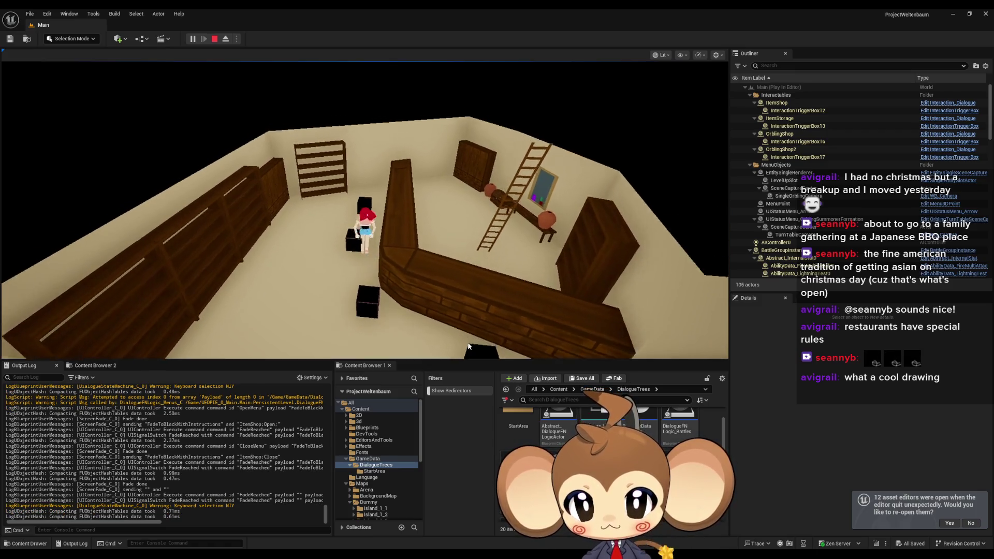
pyautogui.click(468, 342)
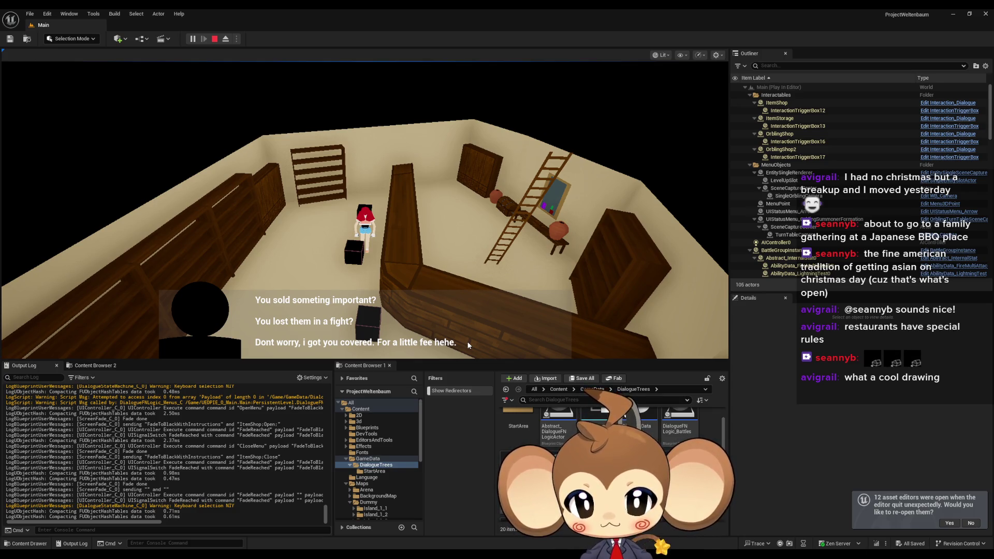
pyautogui.click(468, 346)
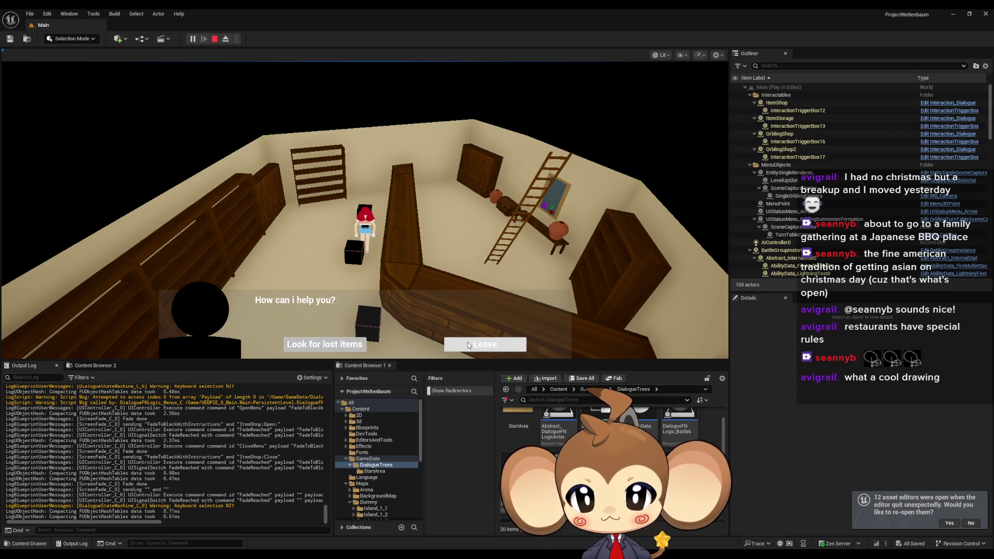
pyautogui.click(473, 345)
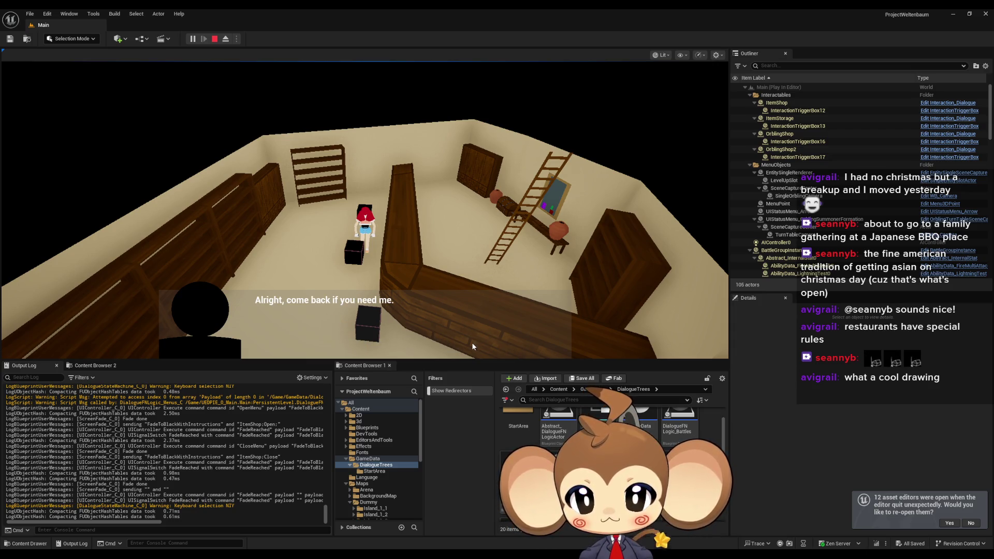
pyautogui.click(472, 343)
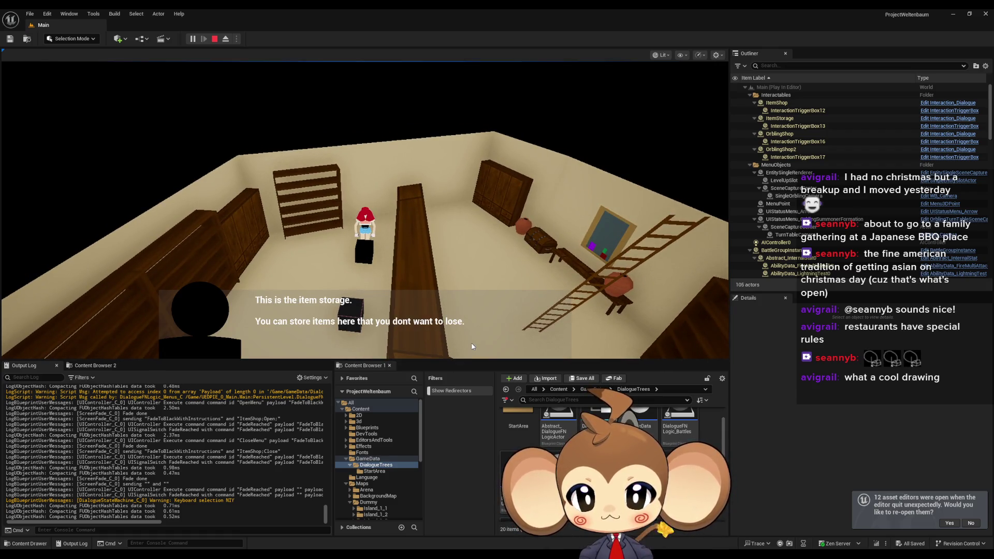
# - Open and close the item storage and item recovery menus from their dialogue
pyautogui.click(472, 346)
pyautogui.click(326, 342)
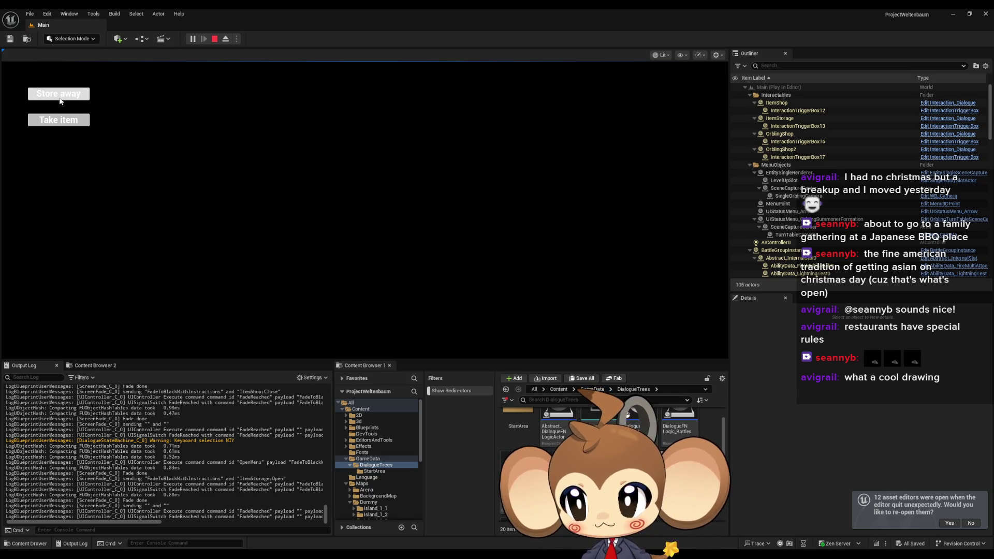
pyautogui.press('Escape')
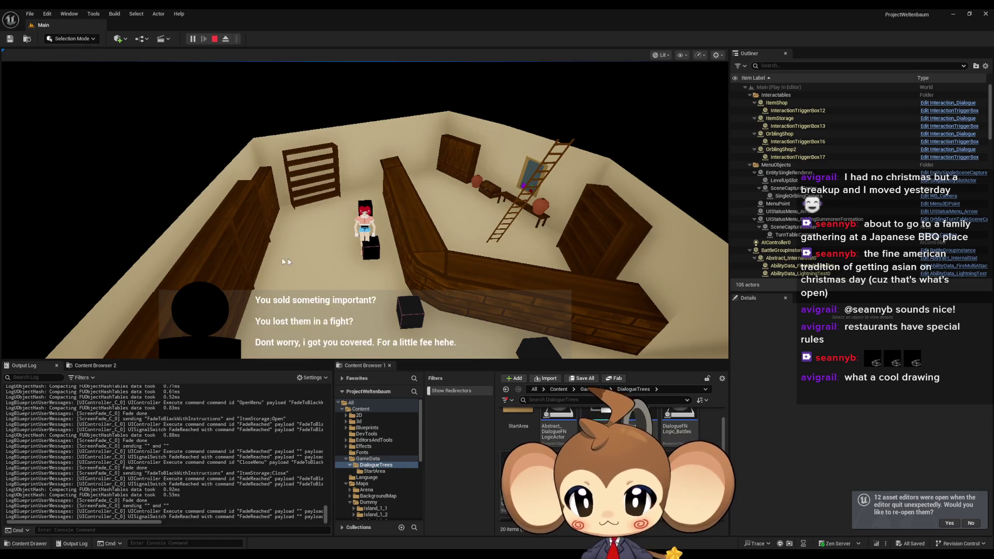
pyautogui.click(325, 344)
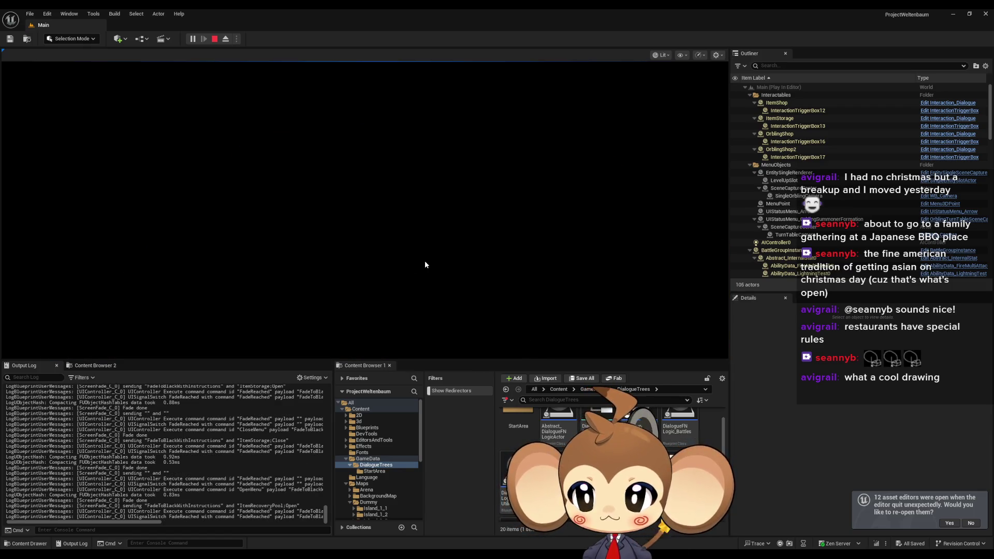
pyautogui.press('Escape')
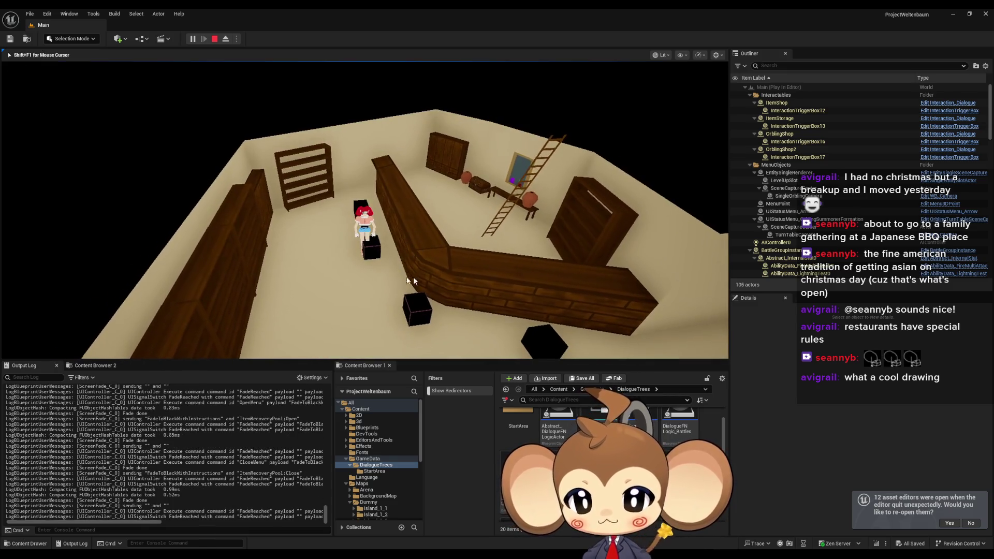
# - Open and close the Orbling store and item shop, then walk toward the back wall
pyautogui.press('w')
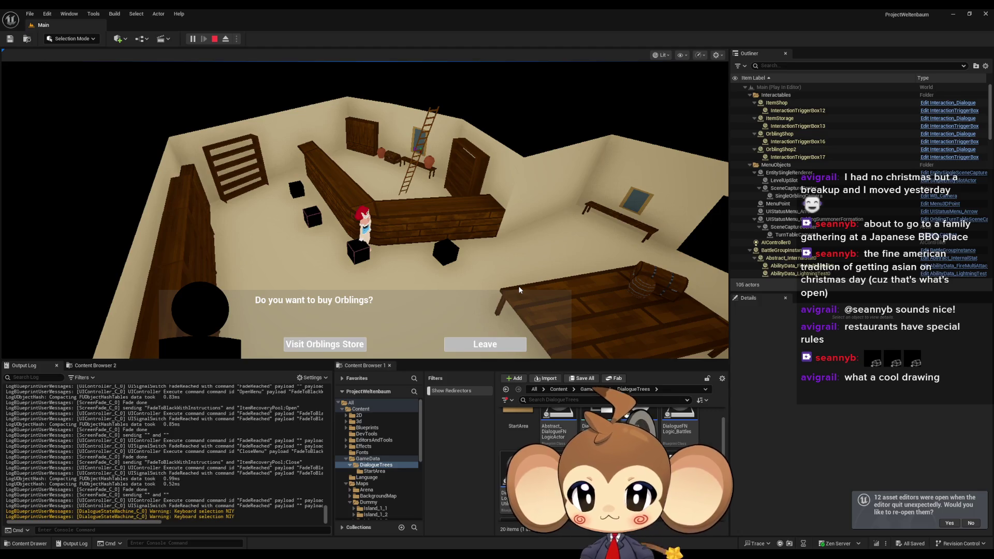
pyautogui.click(334, 340)
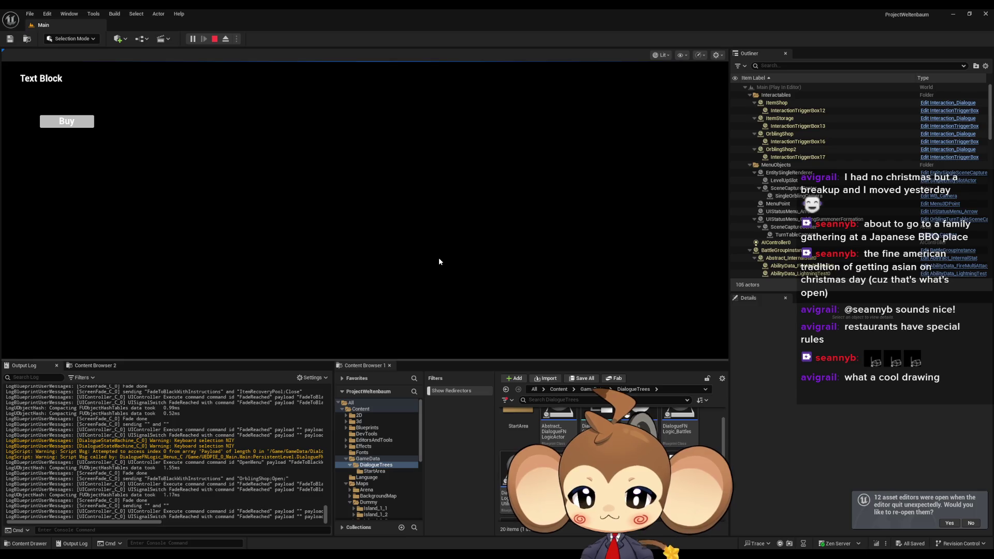
pyautogui.press('Escape')
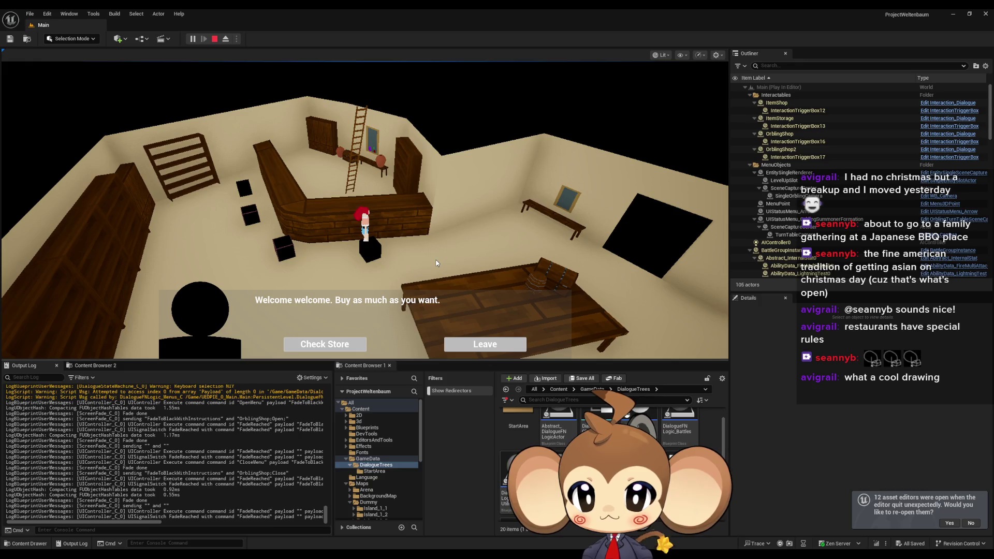
pyautogui.click(346, 348)
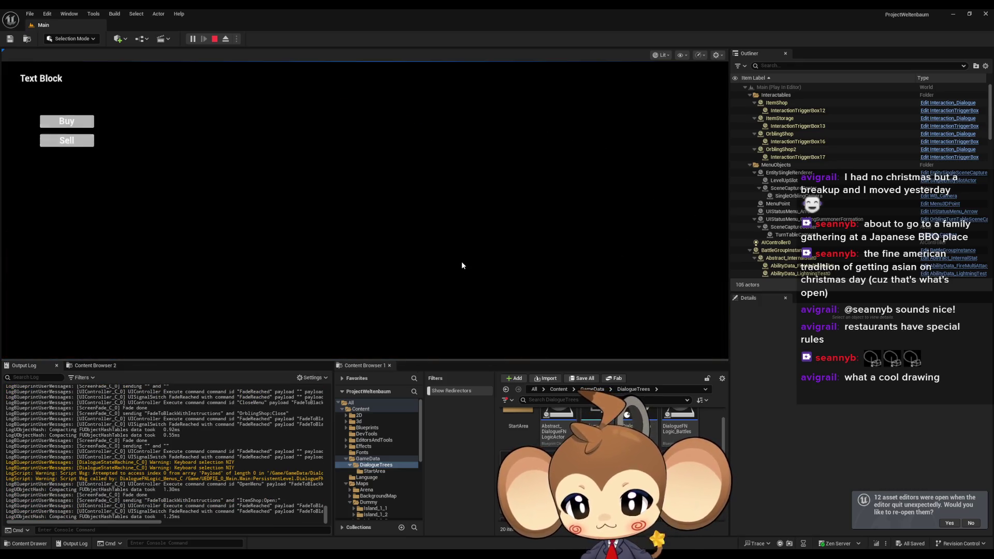
pyautogui.press('Escape')
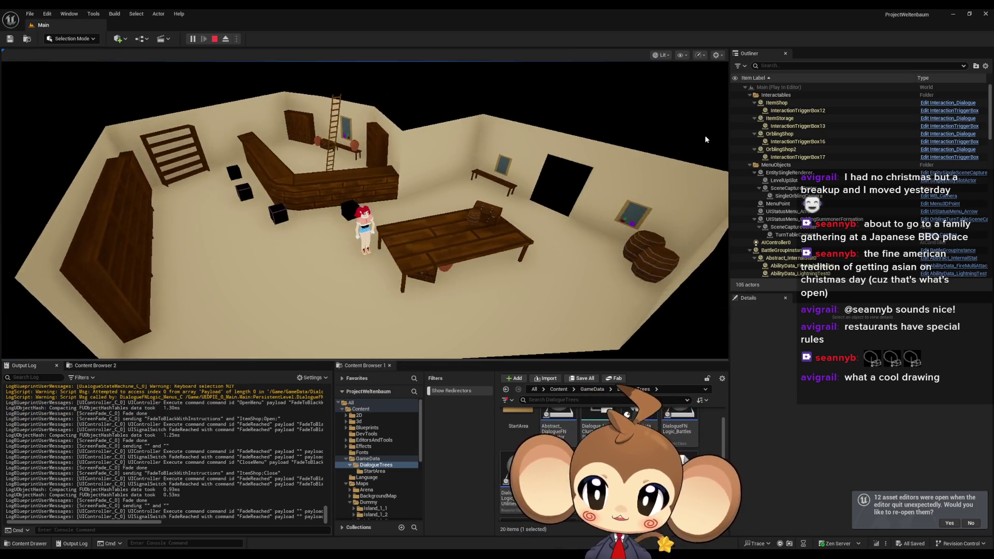
pyautogui.press('w')
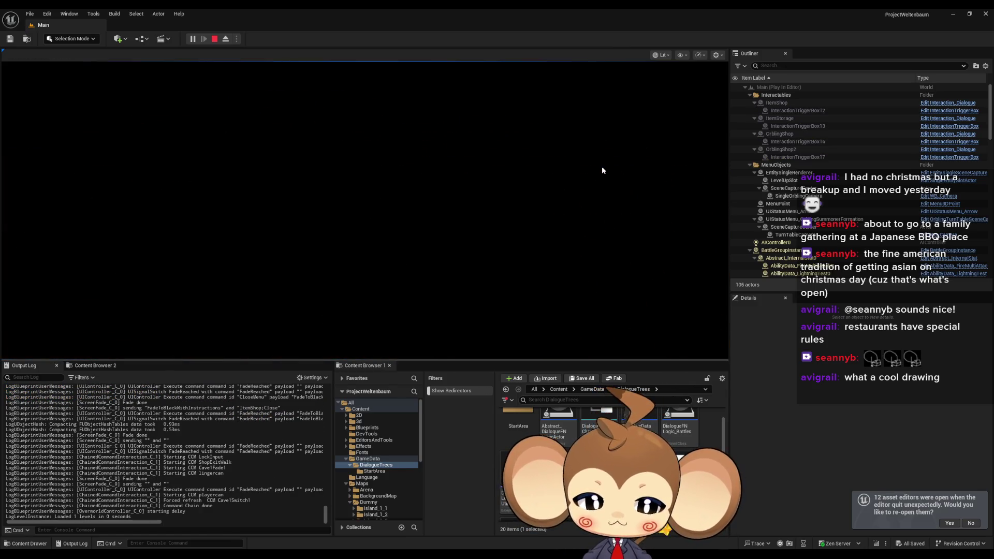
# - Run the character past the portals, pillared hall and stairs, then stop the play session
pyautogui.press('s')
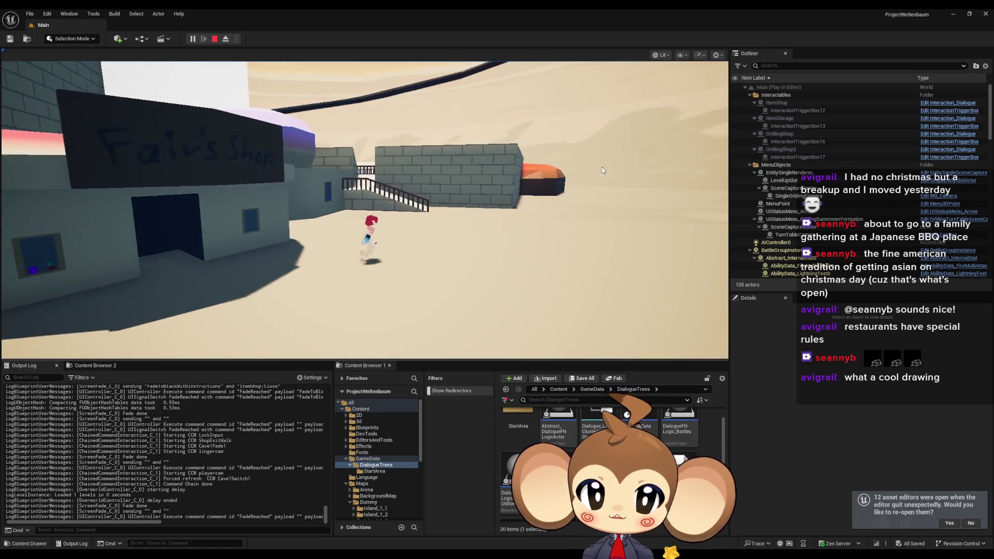
pyautogui.press('a')
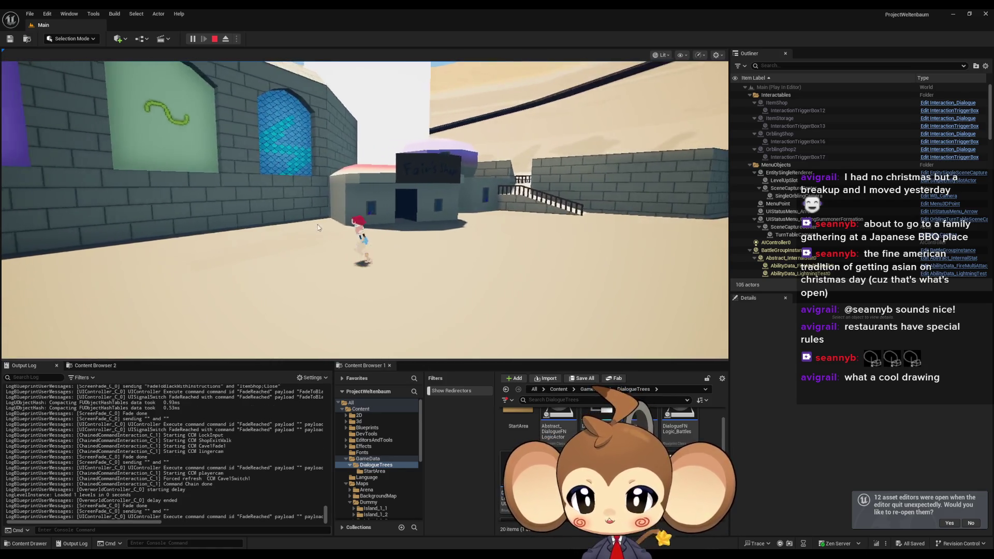
pyautogui.press('w')
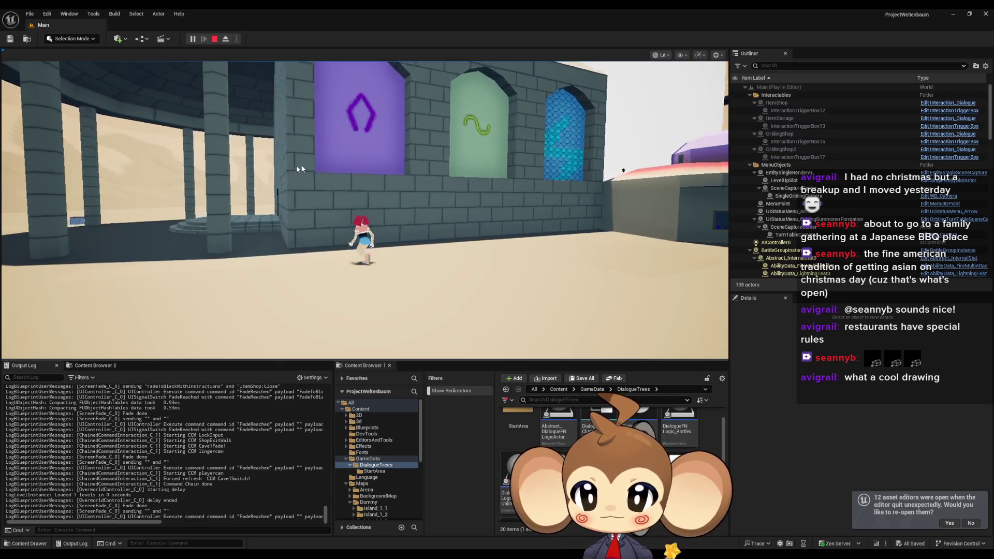
pyautogui.press('d')
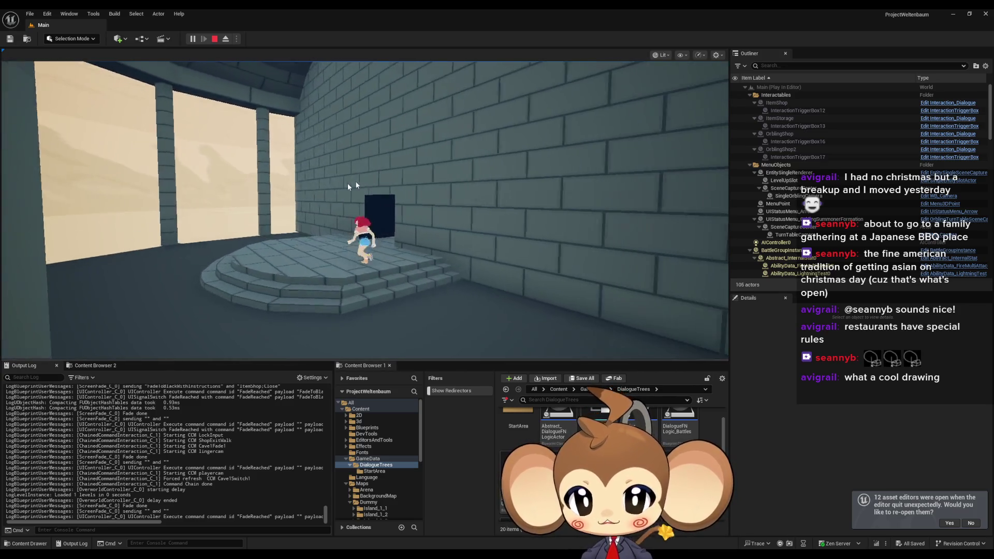
pyautogui.press('w')
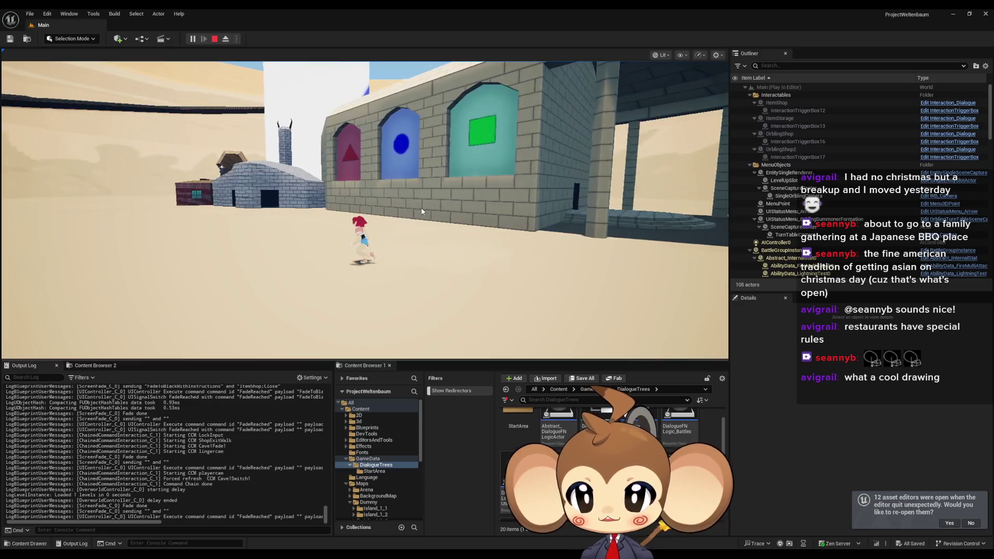
pyautogui.click(214, 39)
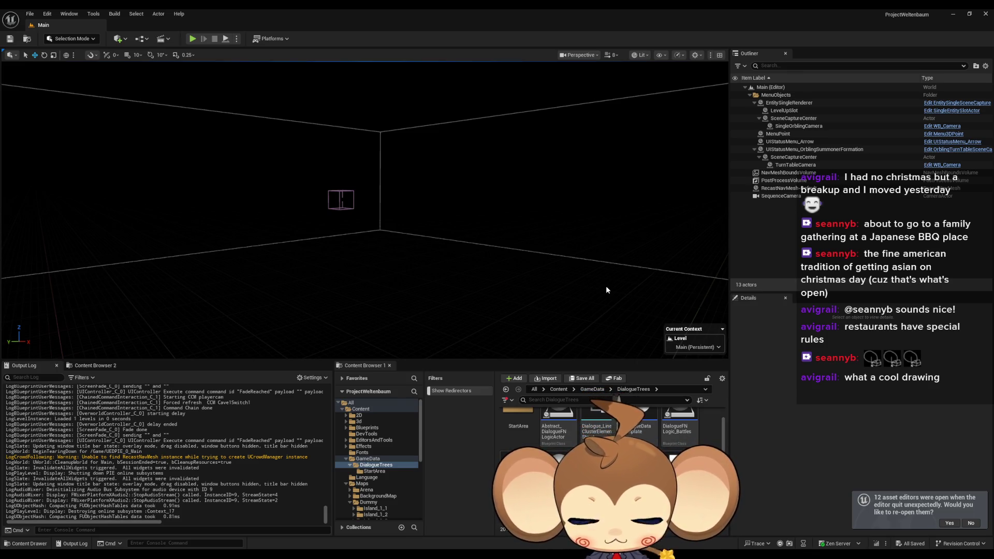
pyautogui.scroll(2, 606, 430)
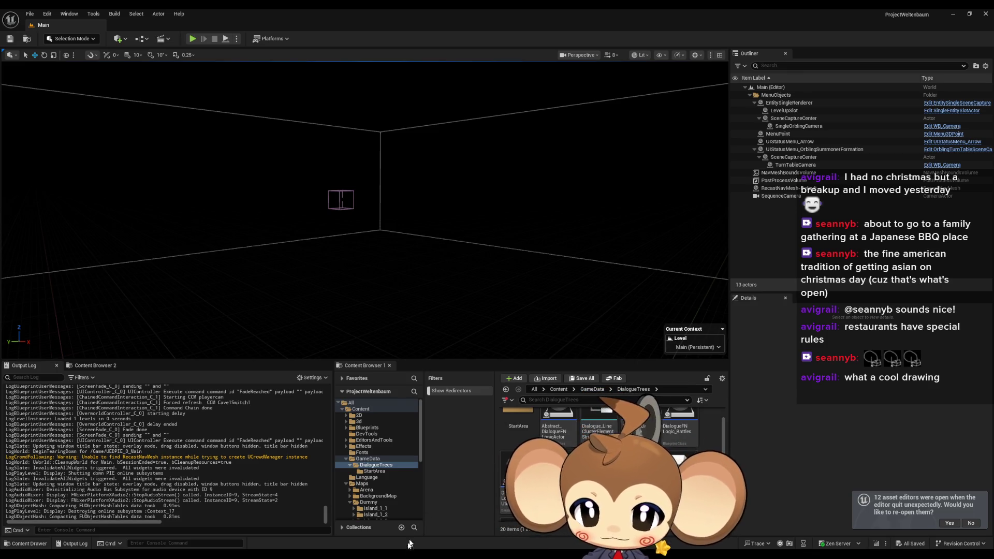
# - In GameData/DialogueTrees/StartArea, start creating a Miscellaneous > Data Asset
pyautogui.click(593, 389)
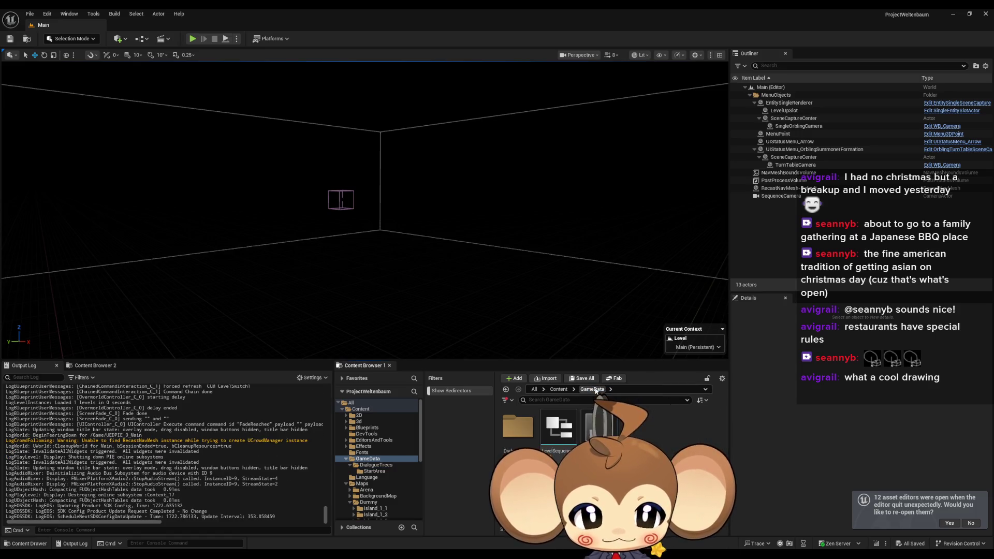
pyautogui.doubleClick(518, 427)
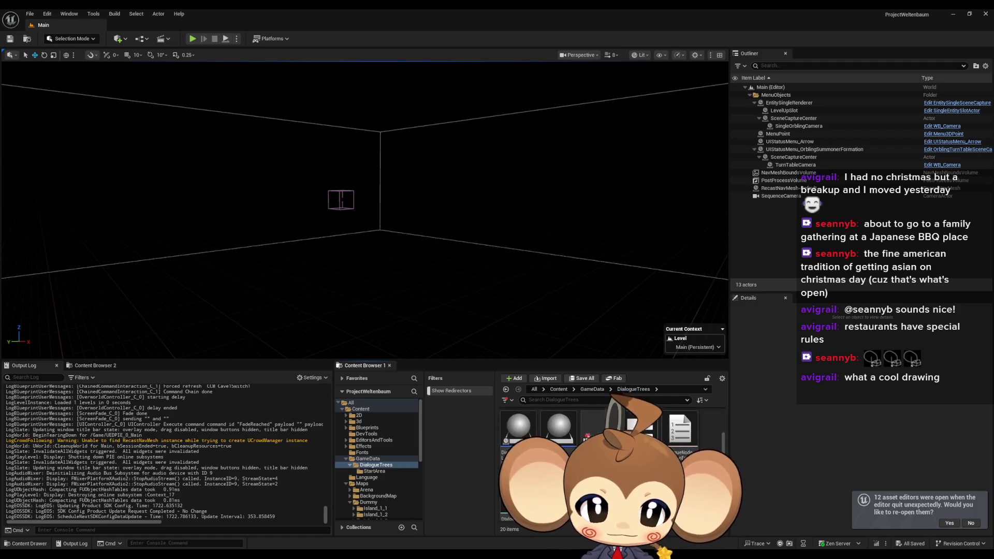
pyautogui.click(374, 472)
pyautogui.rightClick(557, 456)
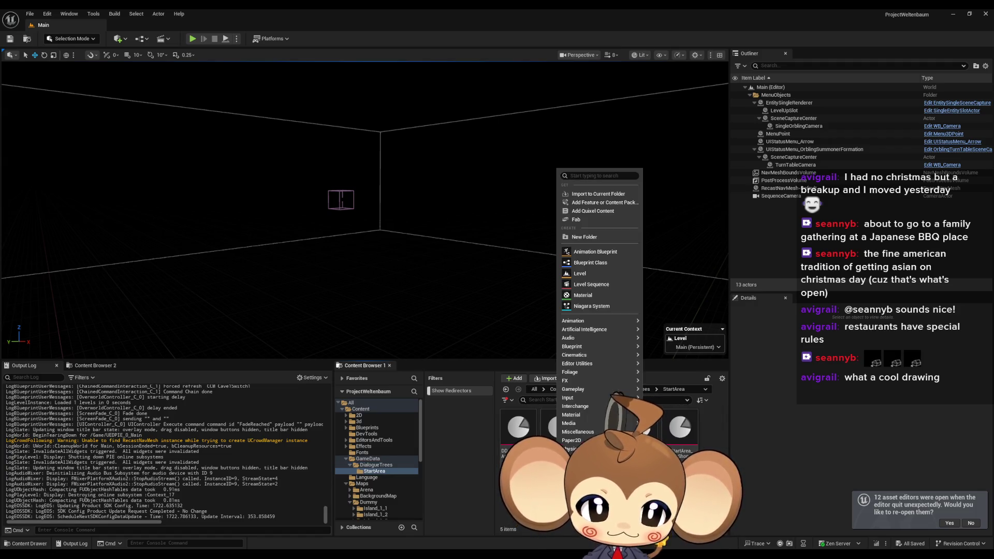
pyautogui.moveTo(593, 372)
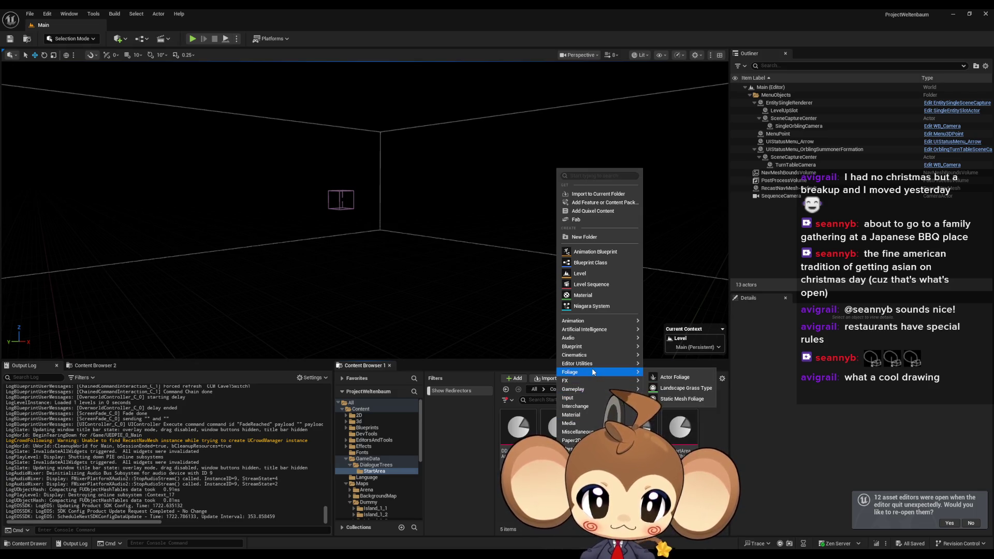
pyautogui.moveTo(595, 432)
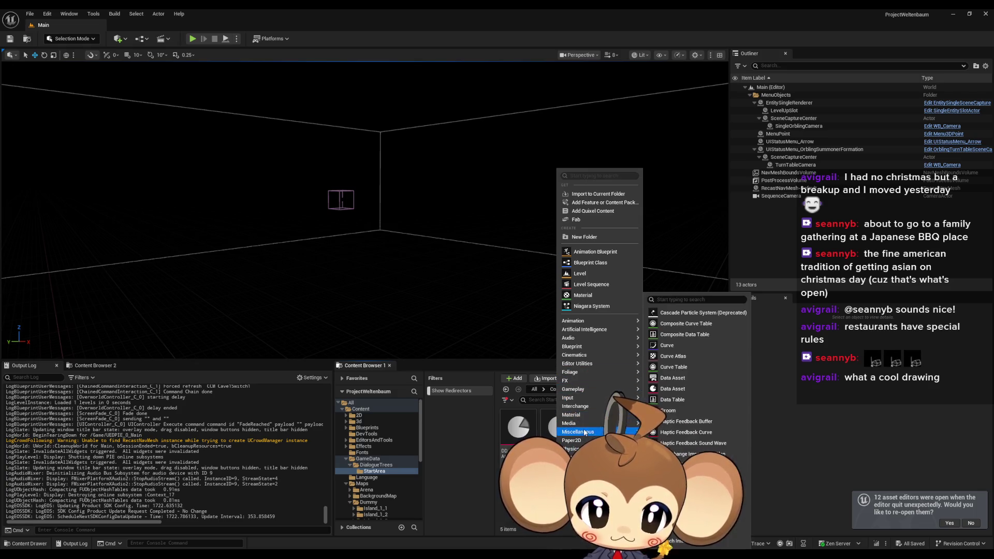
pyautogui.click(682, 390)
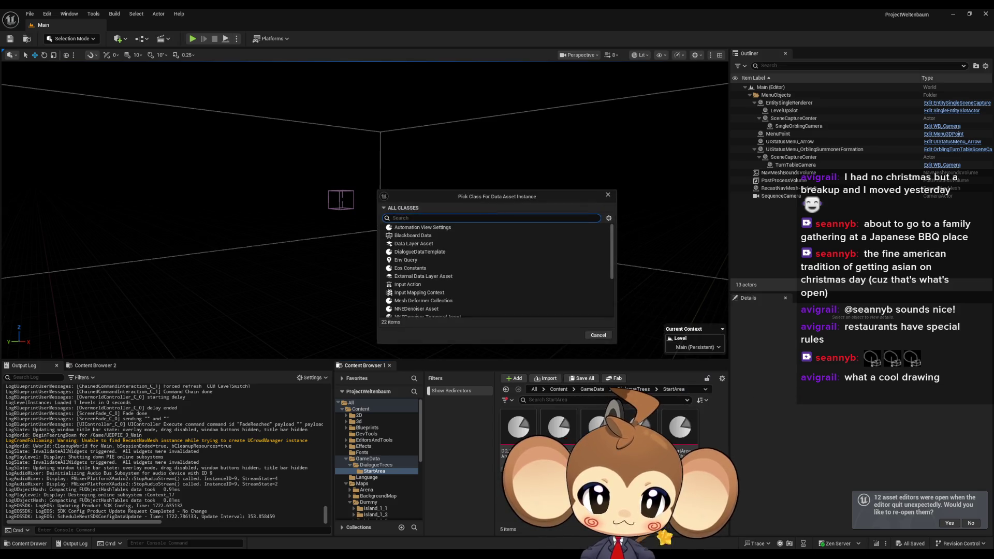
# - Choose DialogueDataTemplate, name it DD_StartArea_OrblingManager, and open it
pyautogui.write('dia')
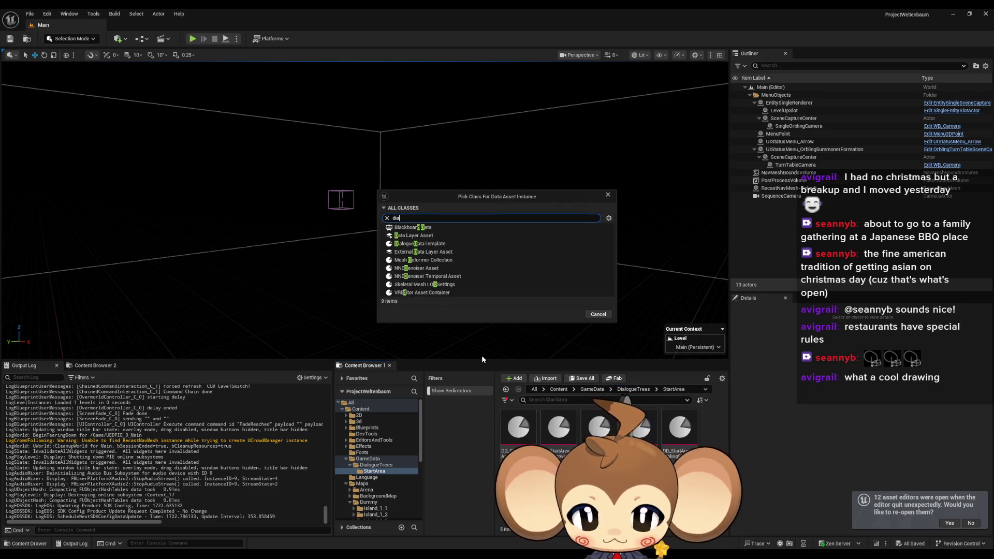
pyautogui.click(567, 249)
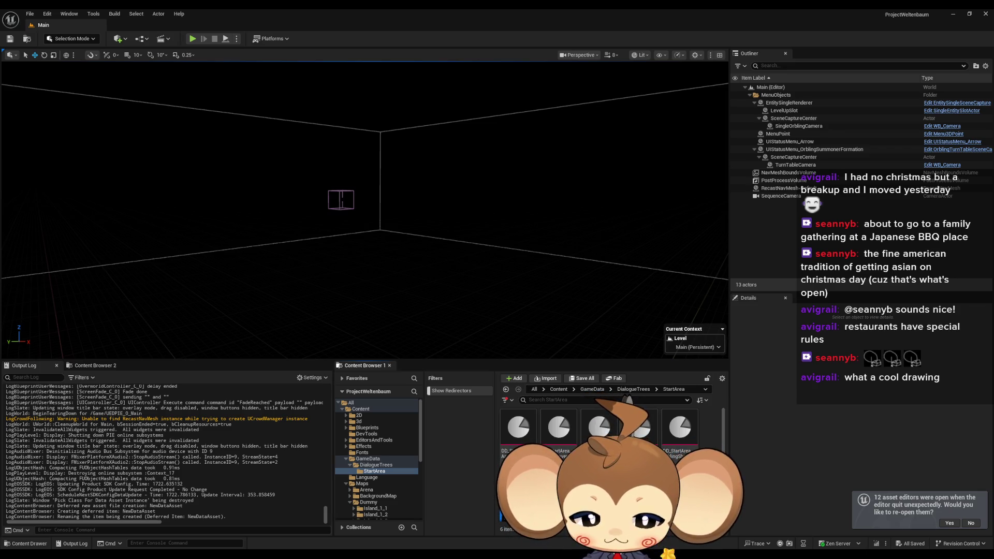
pyautogui.press('Return')
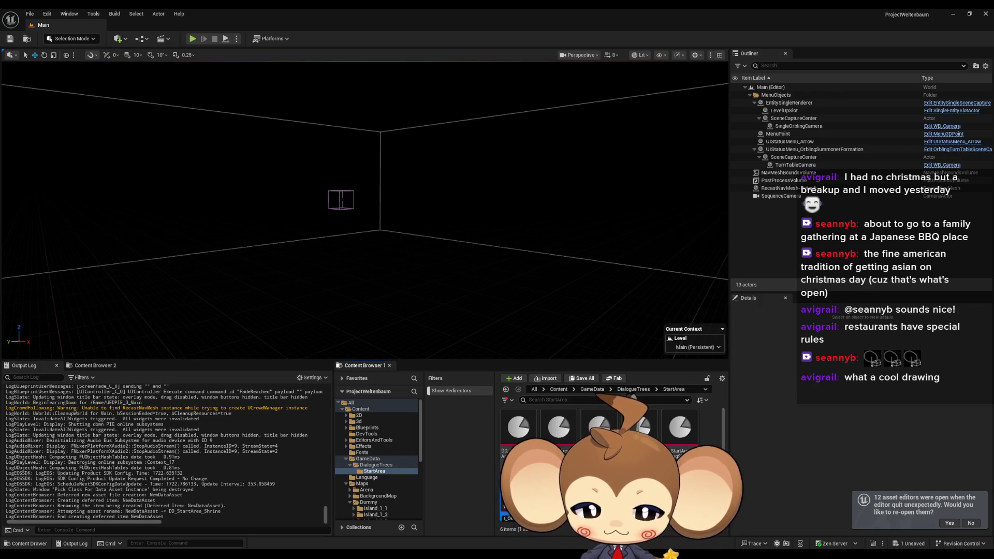
pyautogui.press('Return')
pyautogui.doubleClick(689, 435)
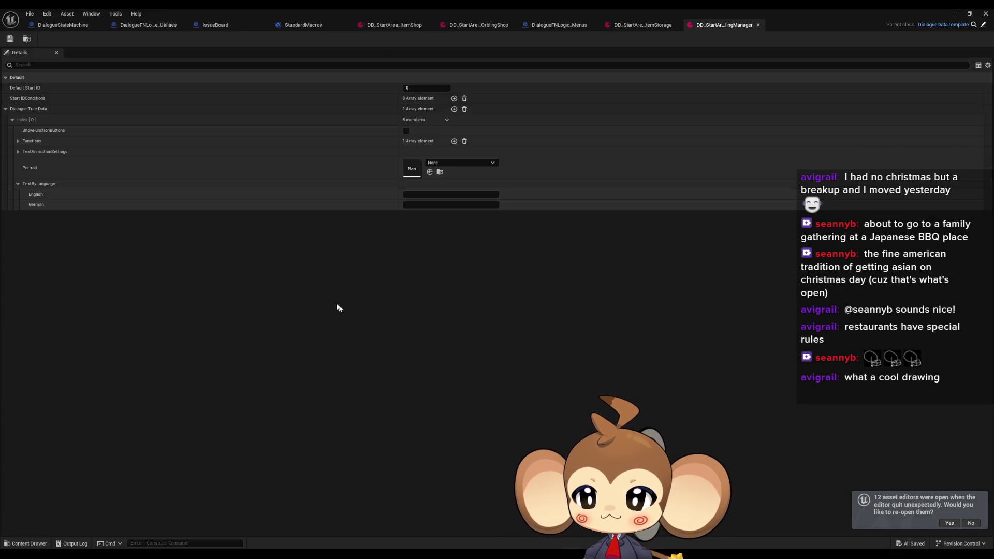
# - Set the greeting text to "Welcome to the shrine." with the Dummy1 portrait
pyautogui.click(434, 196)
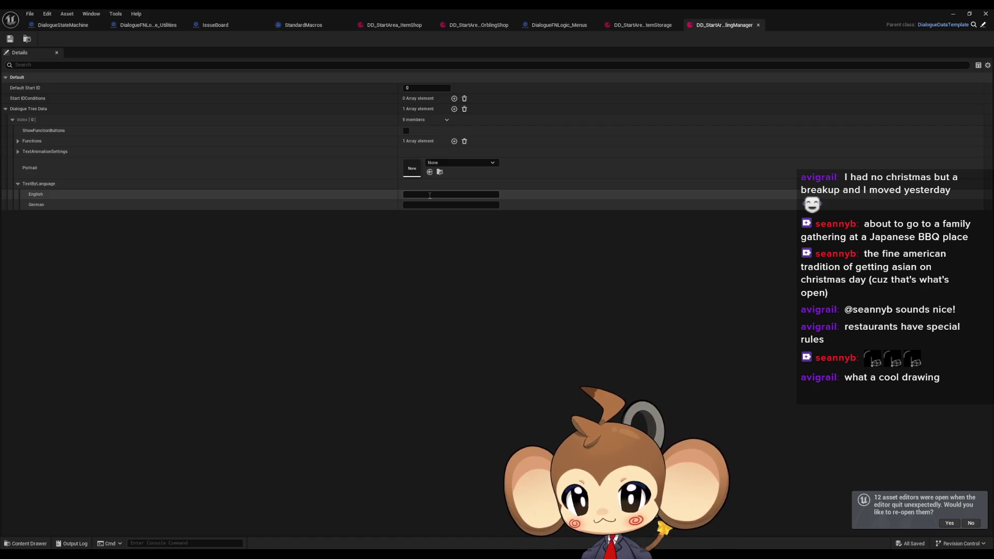
pyautogui.write('We')
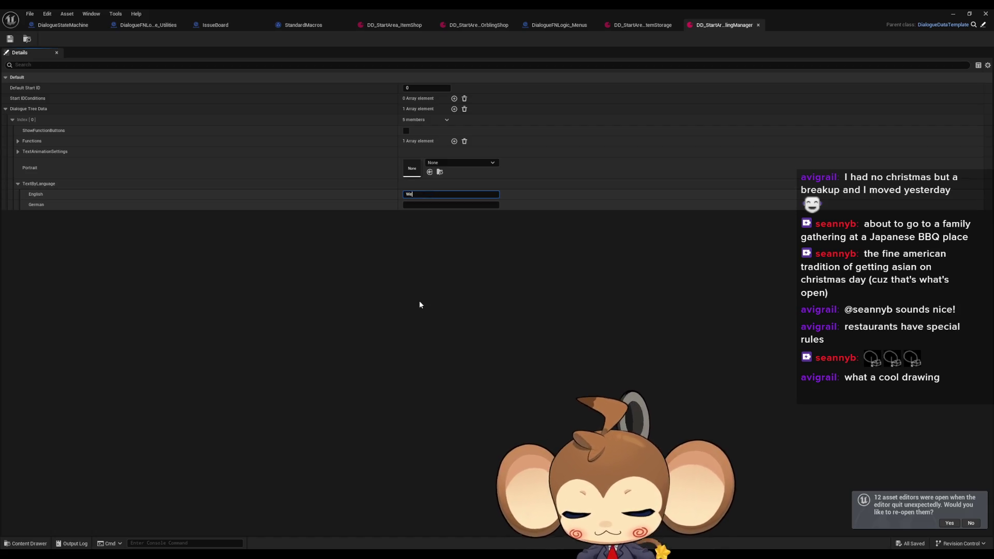
pyautogui.write('lcome to the s')
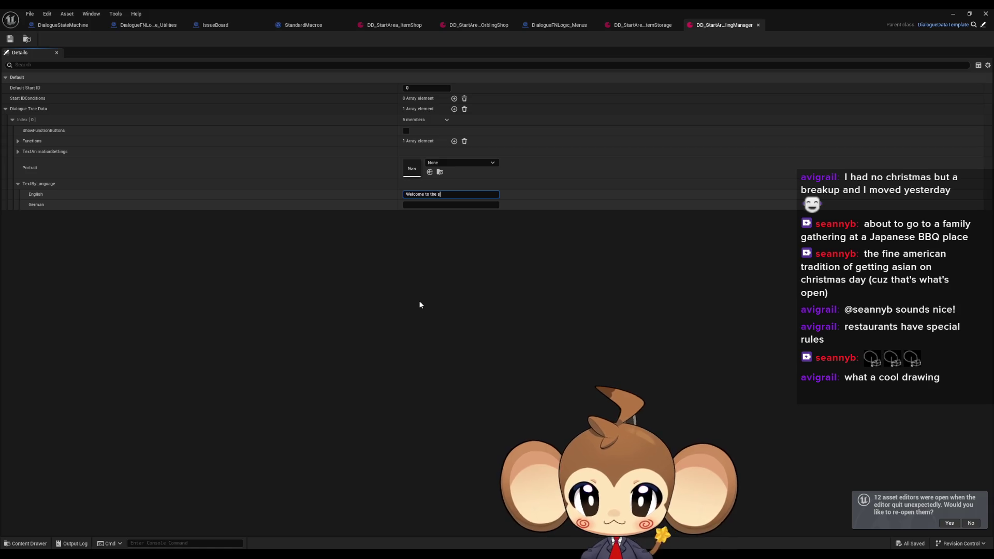
pyautogui.write('hrine')
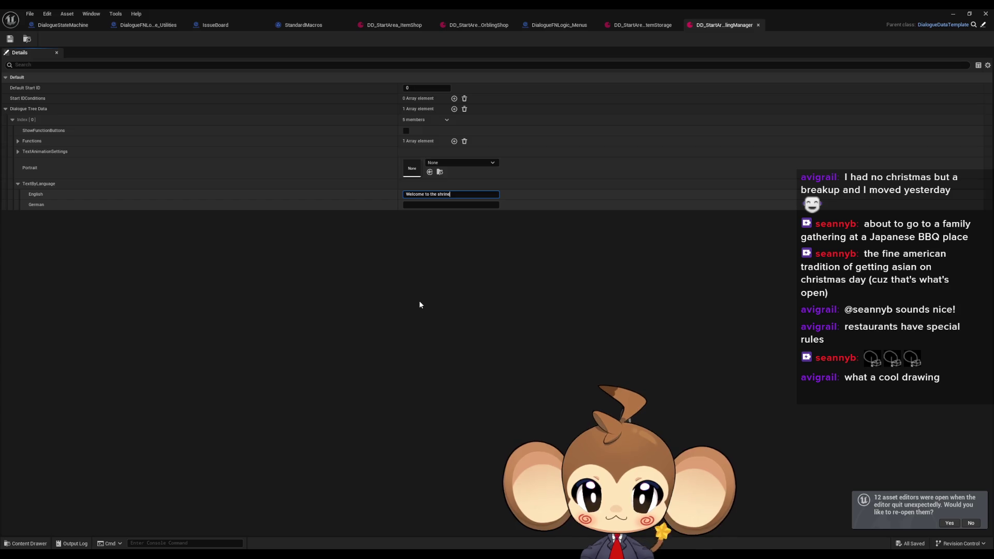
pyautogui.write('.')
pyautogui.press('Return')
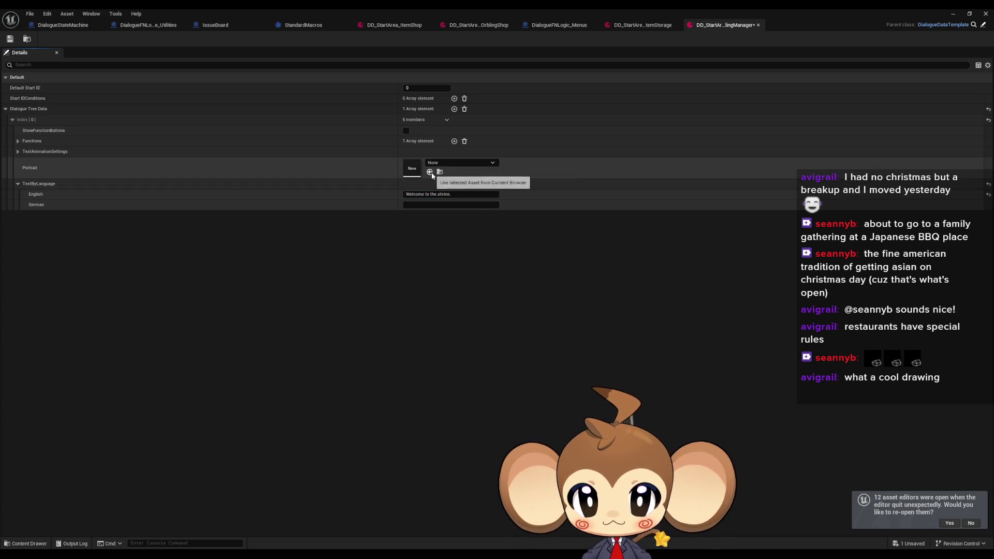
pyautogui.click(439, 162)
pyautogui.write('dummy1')
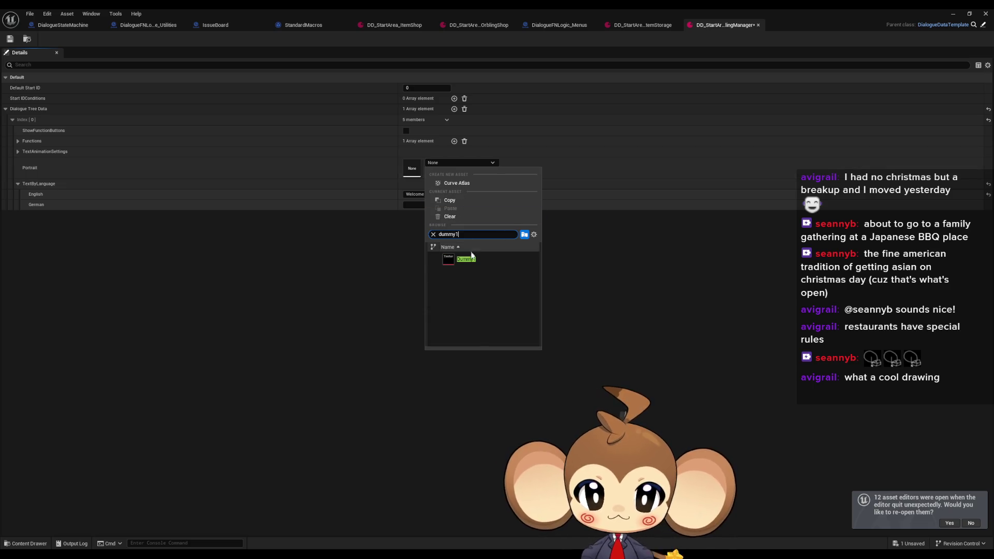
pyautogui.click(443, 260)
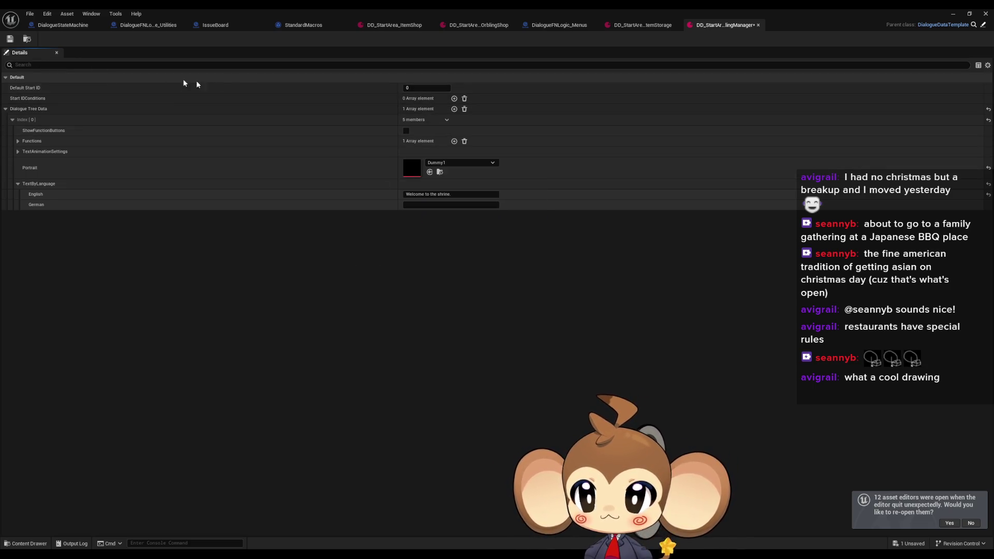
# - Add a second entry with Dummy1 portrait saying "How can i help you?" plus a function slot
pyautogui.click(454, 109)
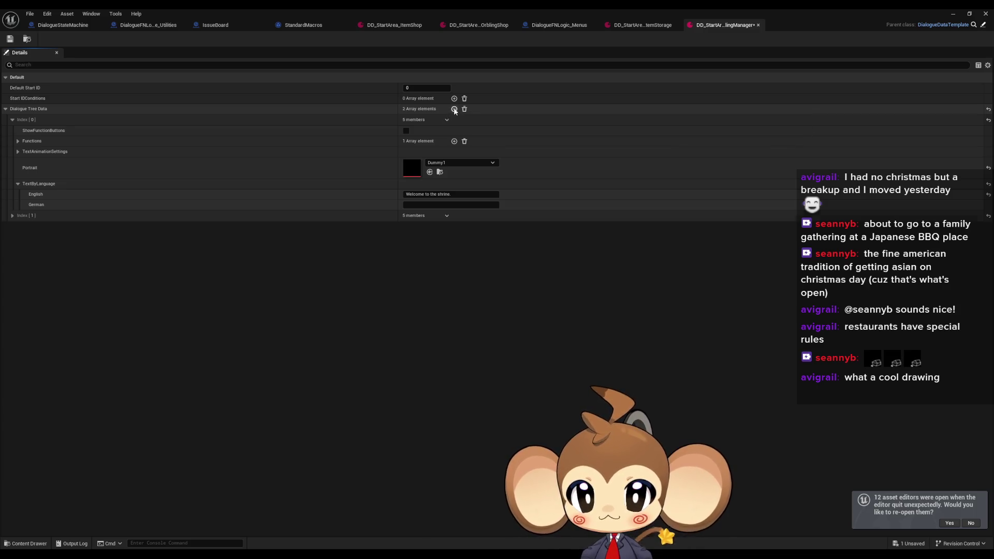
pyautogui.click(13, 217)
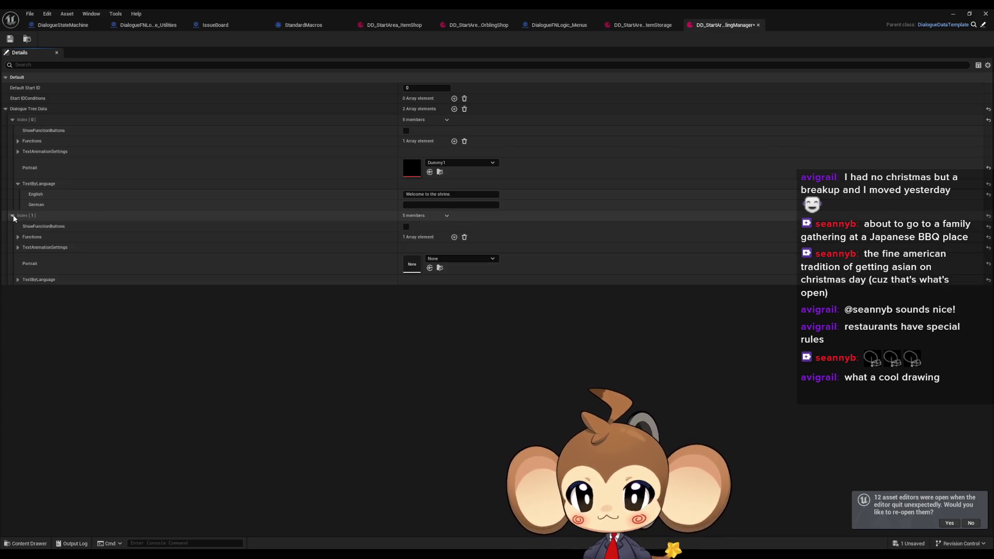
pyautogui.click(456, 258)
pyautogui.write('dummy')
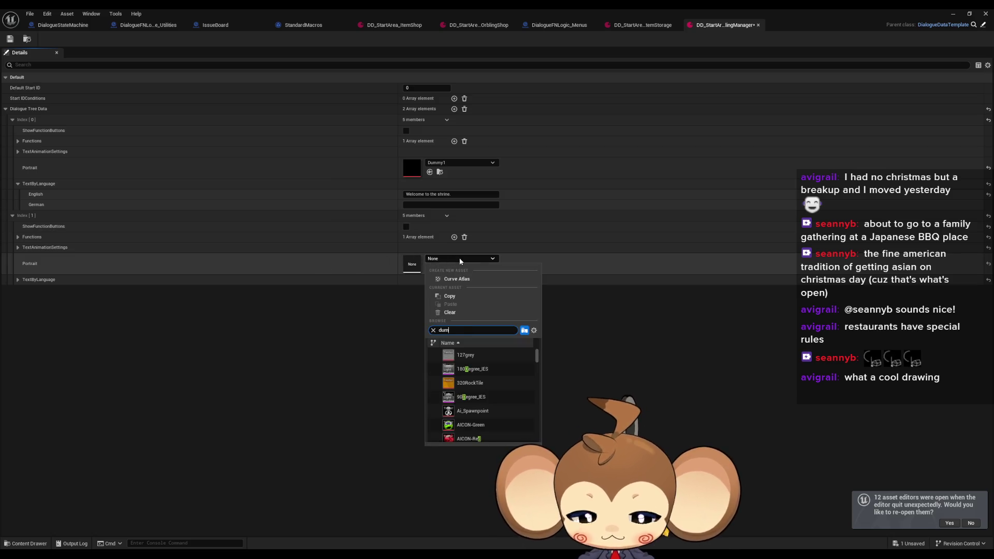
pyautogui.click(479, 439)
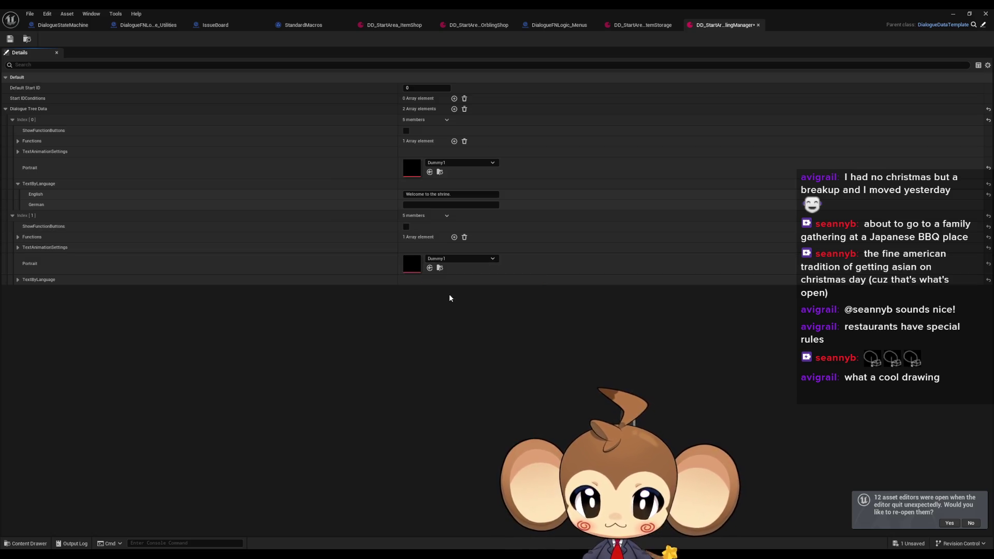
pyautogui.click(18, 279)
pyautogui.click(405, 291)
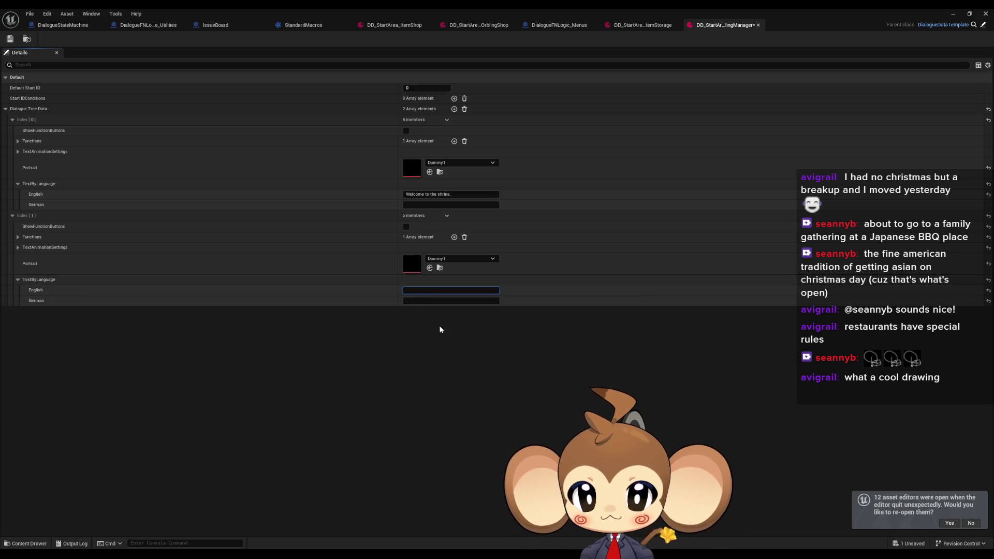
pyautogui.write('How can i')
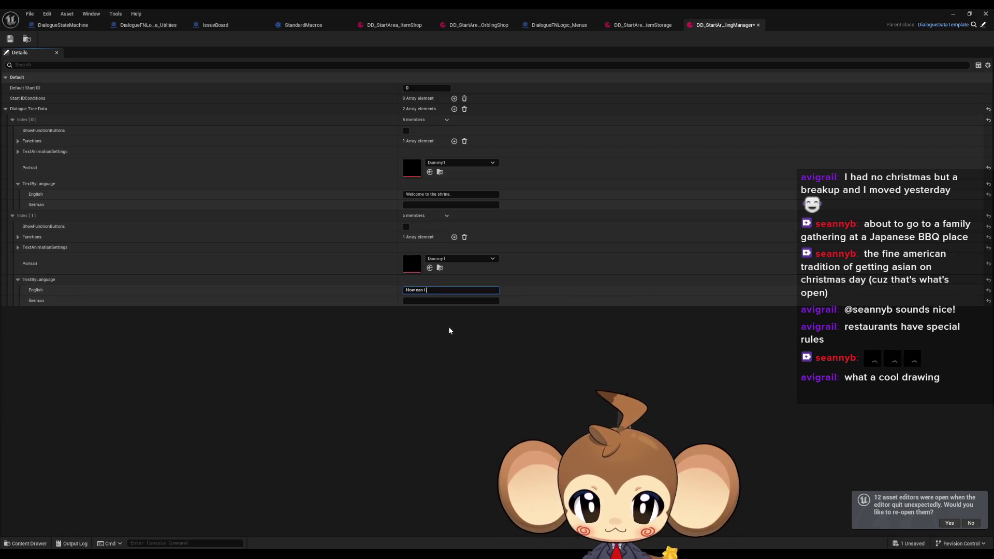
pyautogui.write(' help yp')
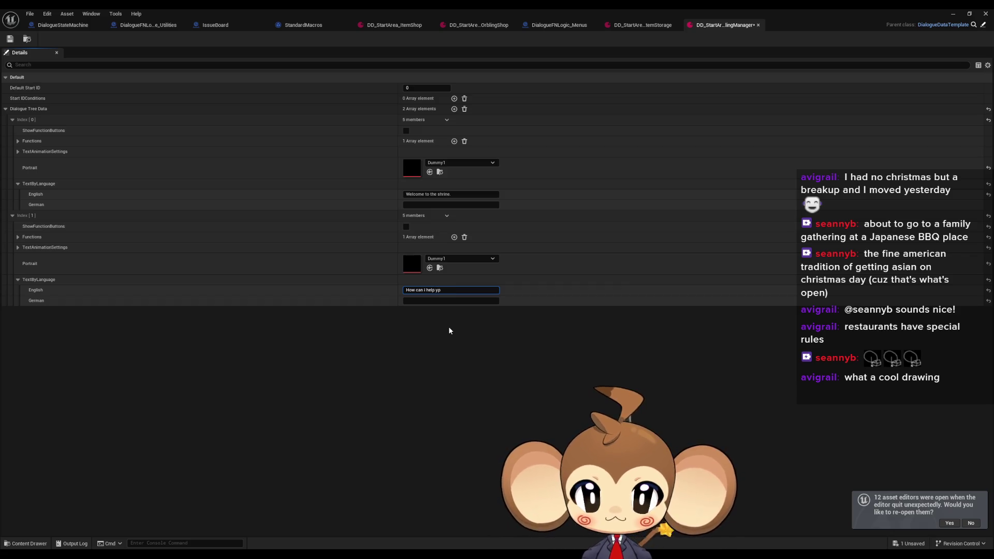
pyautogui.press('BackSpace')
pyautogui.write('ou?')
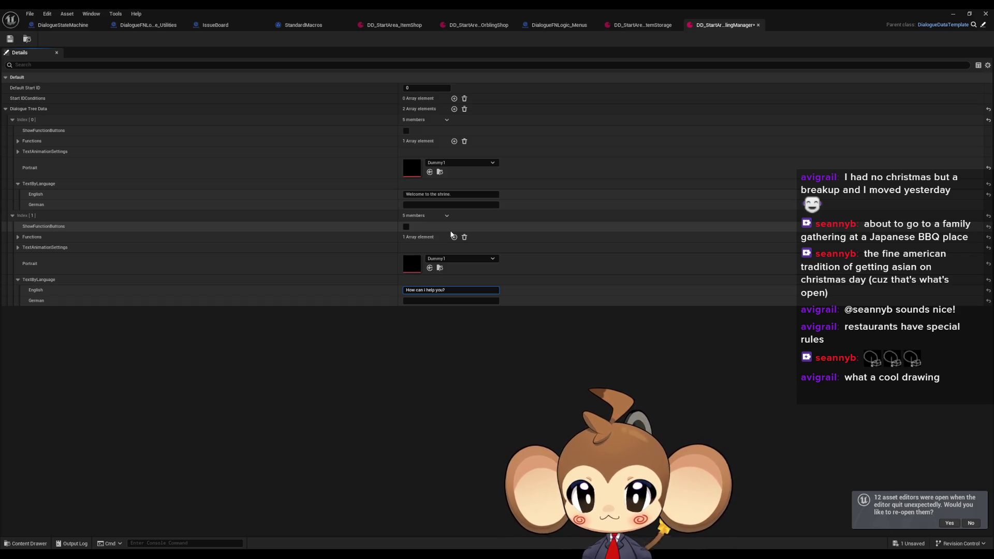
pyautogui.click(454, 237)
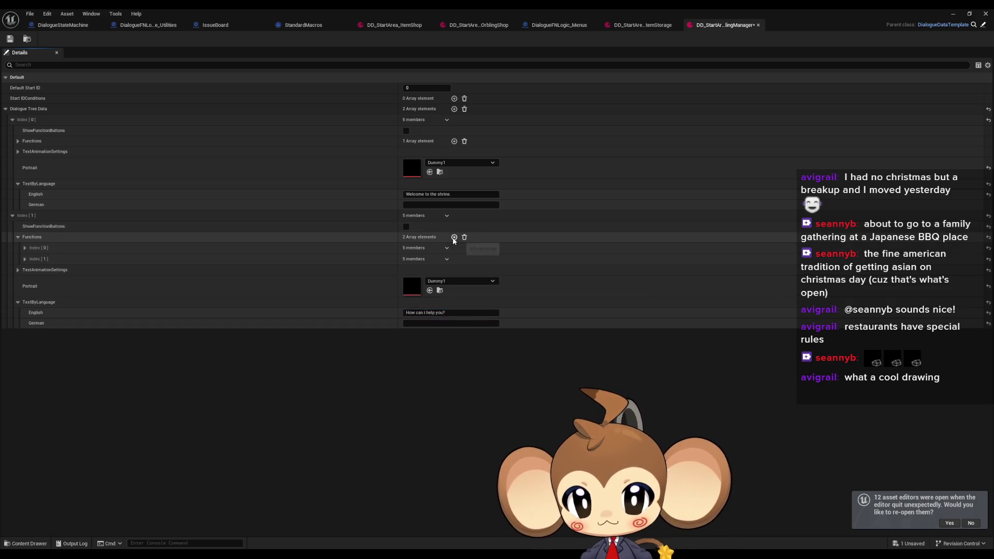
# - Make the first function TriggerLogic with Command OpenOrblingManager, copied from the DialogueFNLogic_Menus blueprint
pyautogui.click(25, 248)
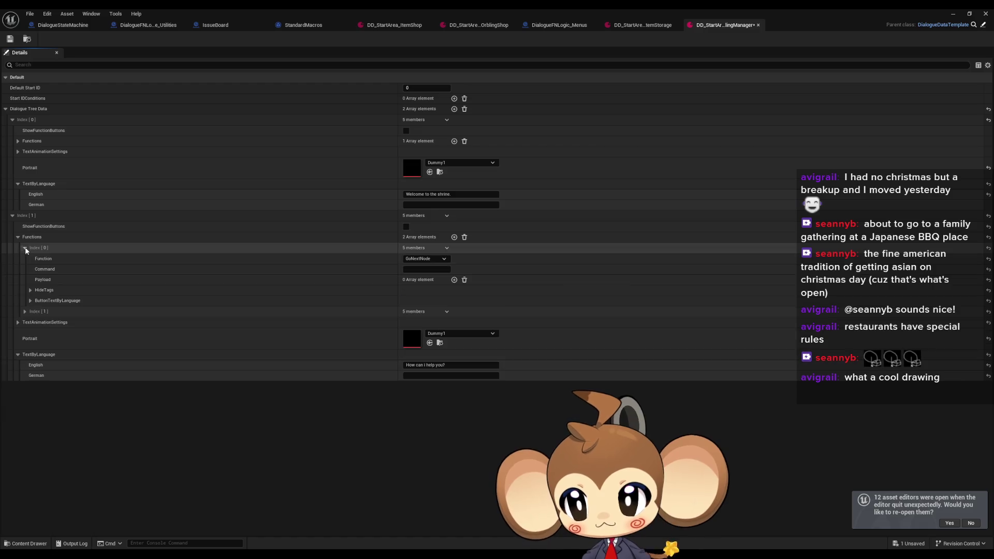
pyautogui.click(25, 311)
pyautogui.click(433, 259)
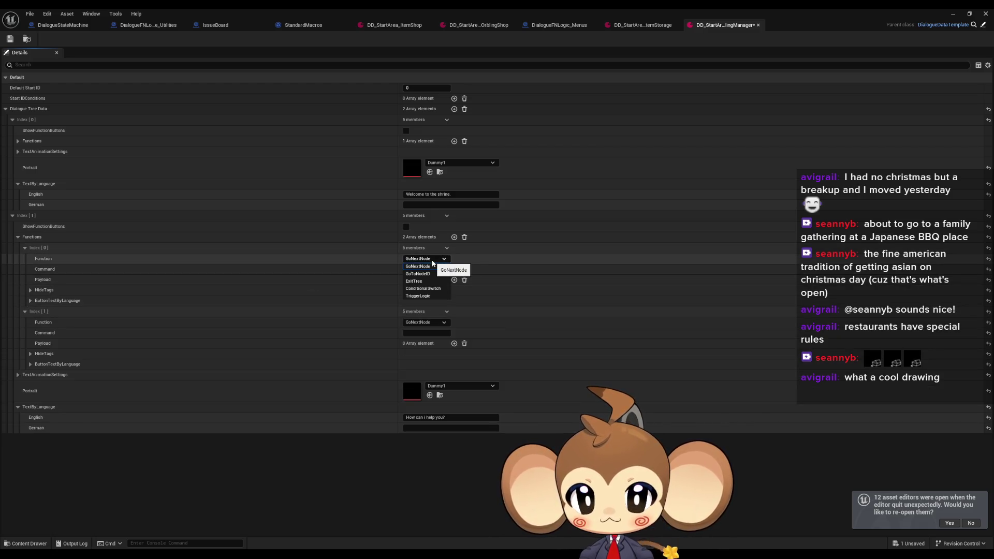
pyautogui.click(418, 296)
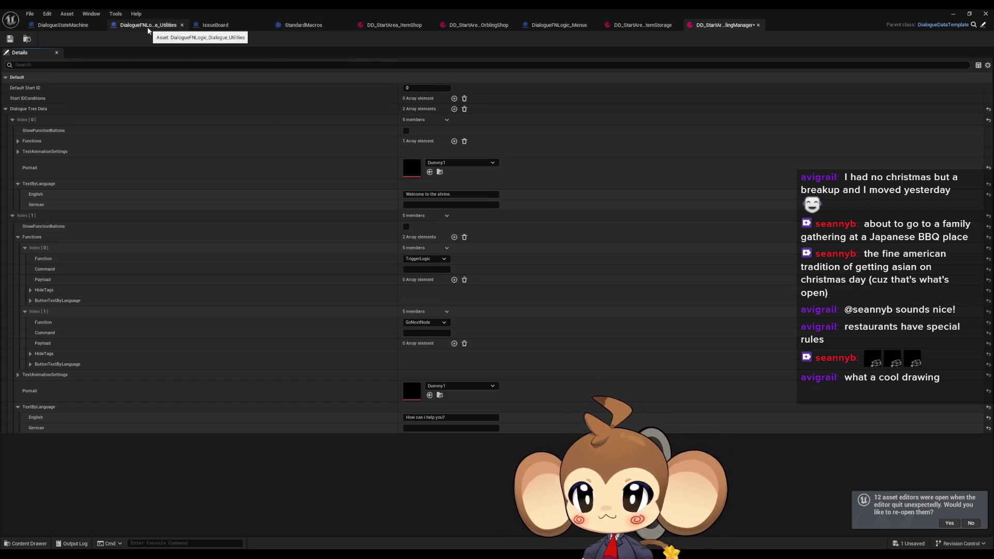
pyautogui.click(557, 27)
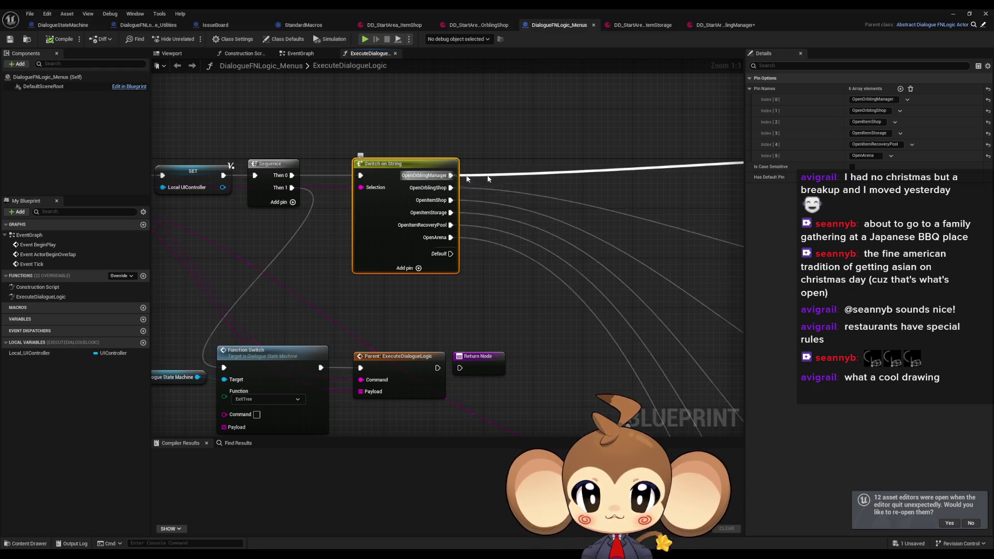
pyautogui.click(890, 98)
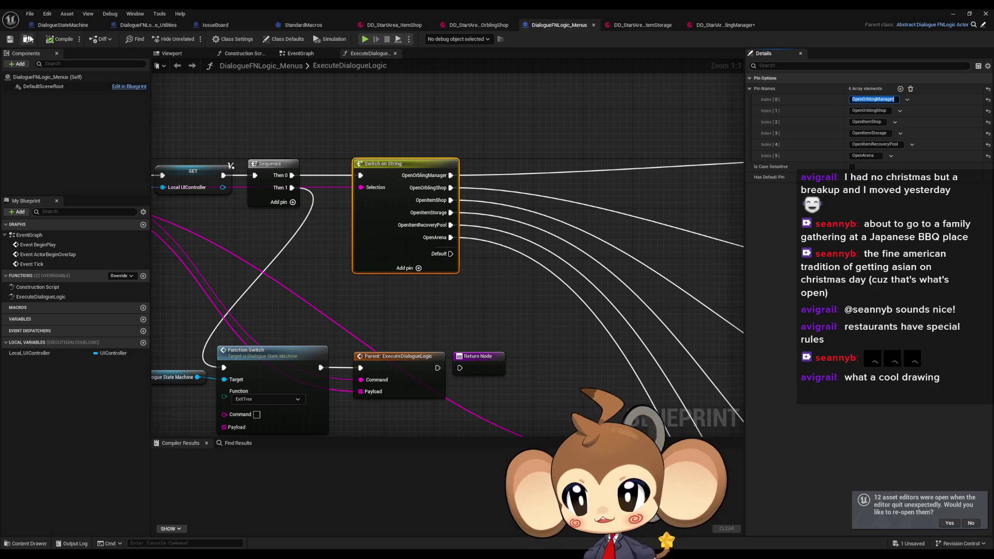
pyautogui.click(717, 25)
pyautogui.click(419, 268)
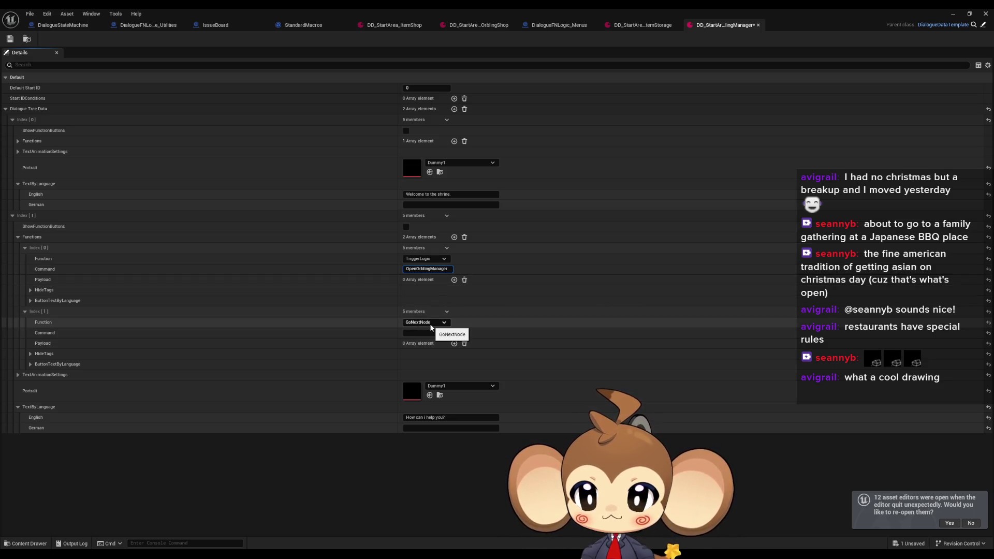
# - Label the buttons 'Manage Orblings' and 'Leave', then save the dialogue asset
pyautogui.click(30, 365)
pyautogui.write('Leave')
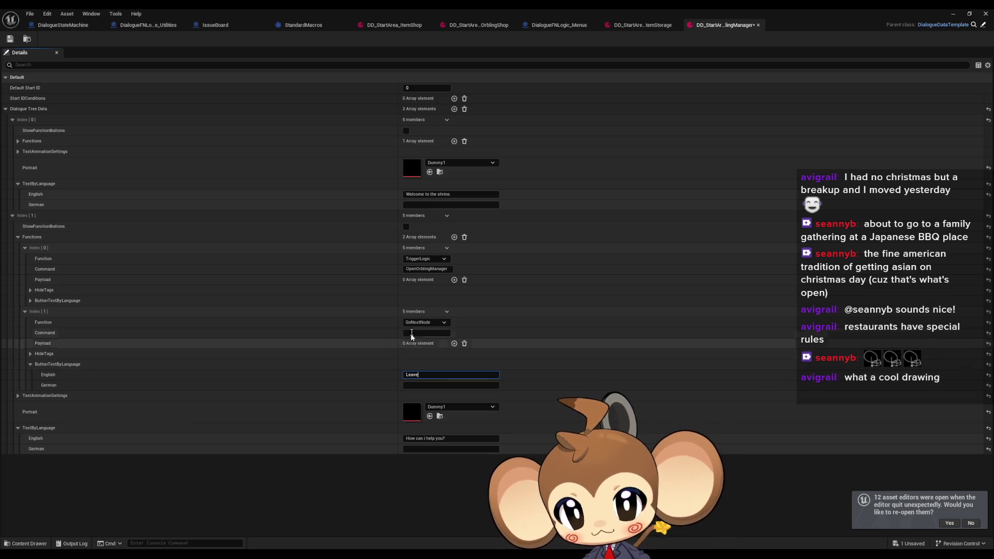
pyautogui.click(30, 300)
pyautogui.click(408, 311)
pyautogui.write('Manage Or')
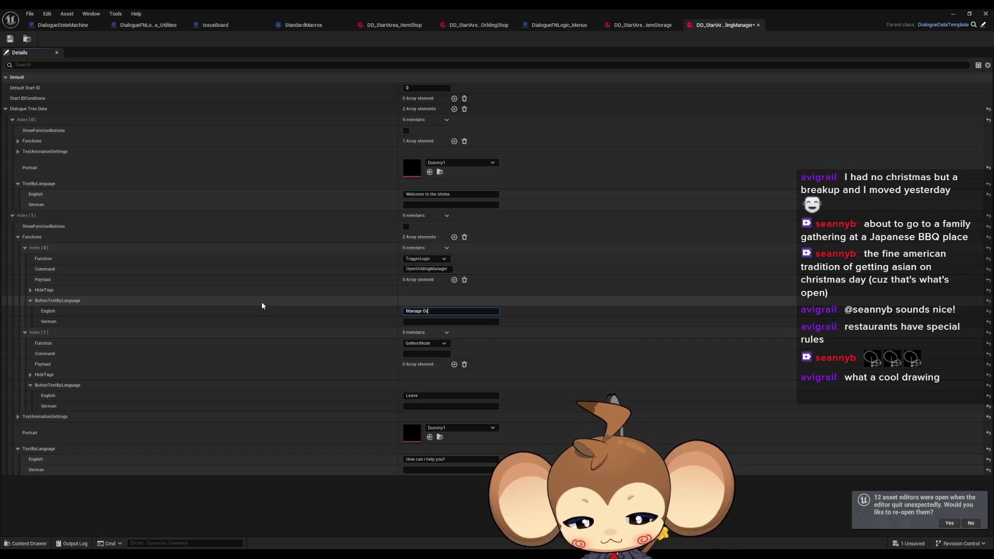
pyautogui.write('blings')
pyautogui.click(10, 39)
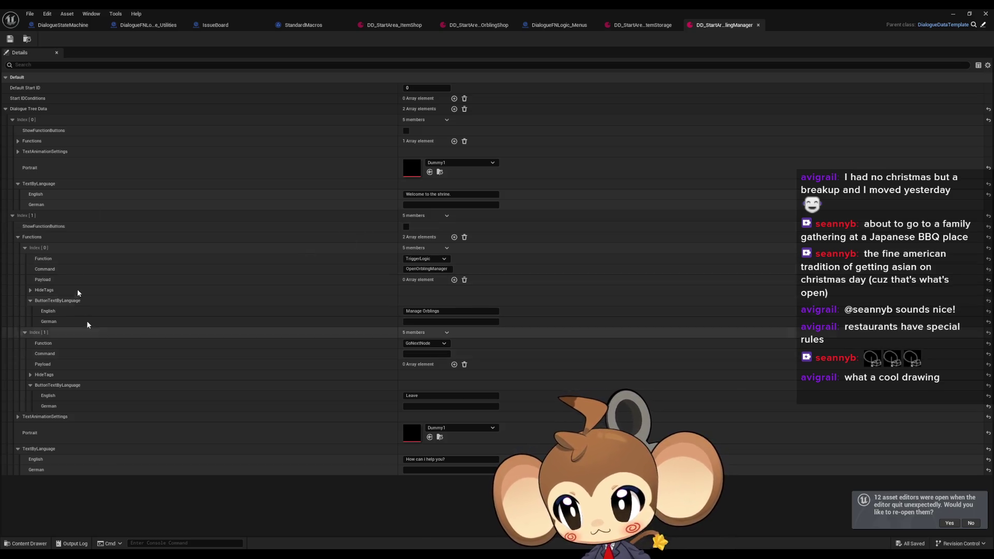
pyautogui.click(454, 109)
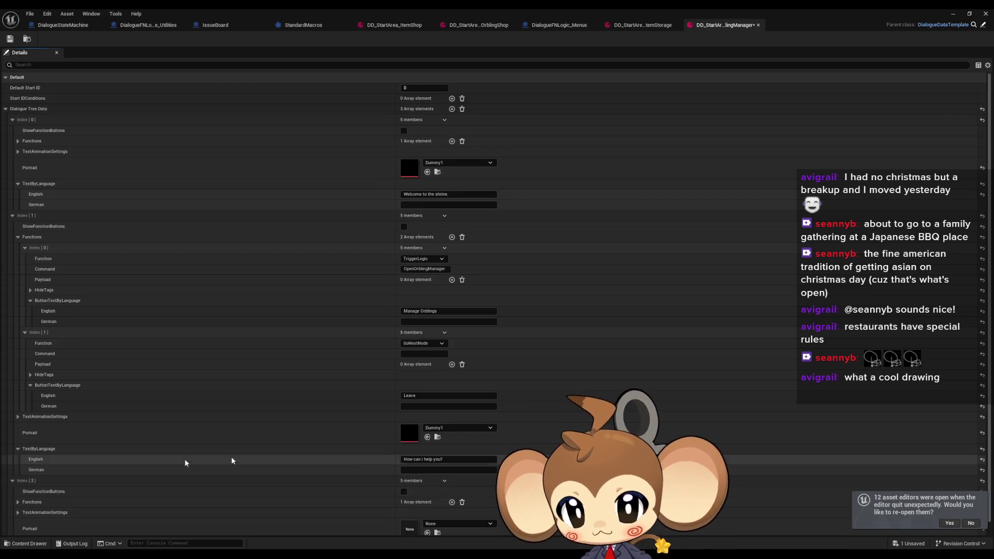
# - Give the third entry the English text 'See you again' and save with Ctrl+S
pyautogui.scroll(-1, 186, 463)
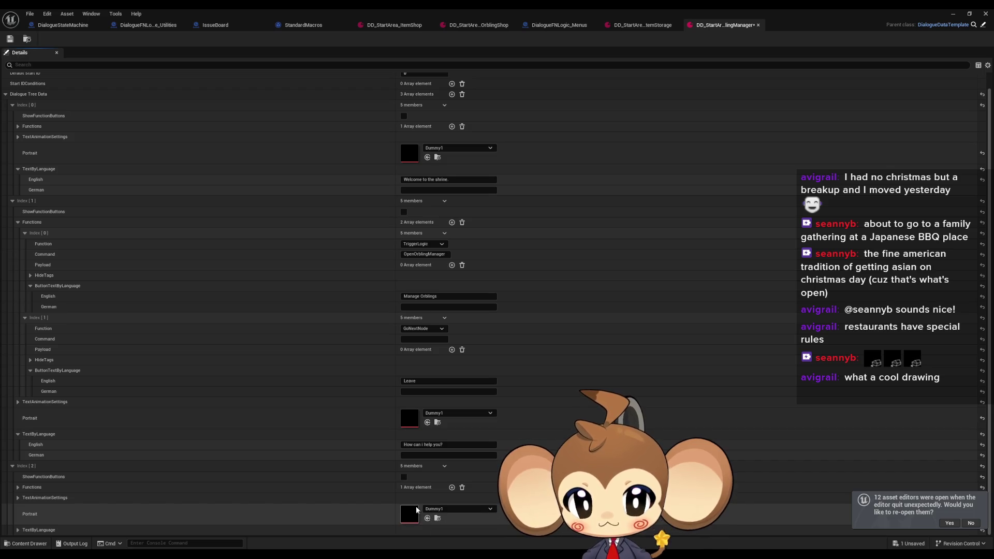
pyautogui.scroll(-1, 418, 518)
pyautogui.click(445, 519)
pyautogui.write('See you again')
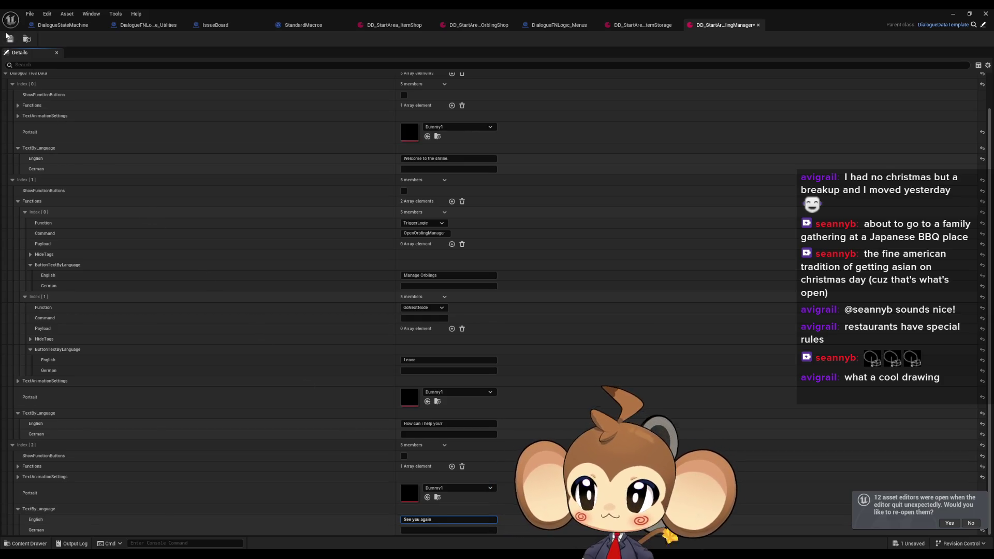
pyautogui.hotkey('ctrl', 's')
# - Play via Load Game, run the character up the stairs into the shrine, then stop
pyautogui.click(953, 14)
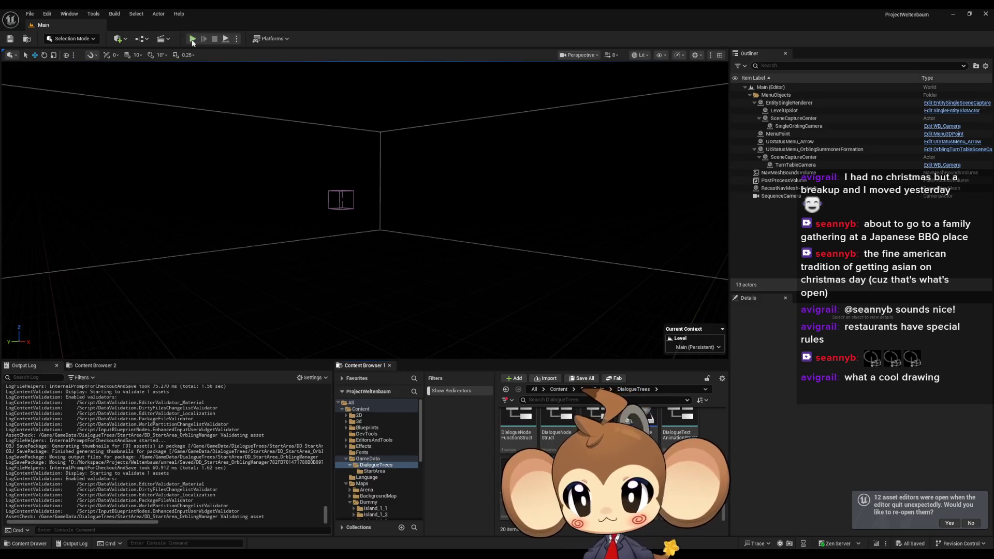
pyautogui.click(203, 35)
pyautogui.click(200, 305)
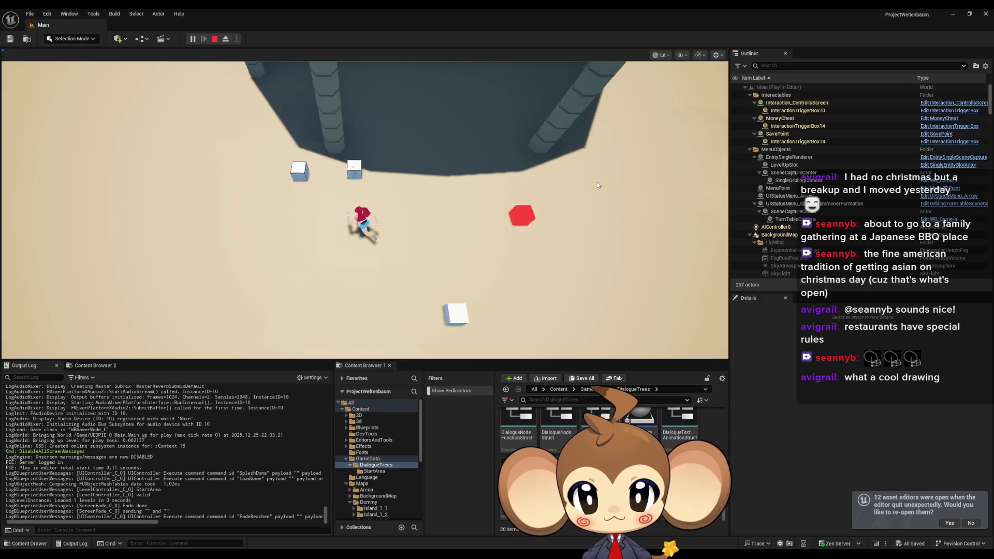
pyautogui.press('w')
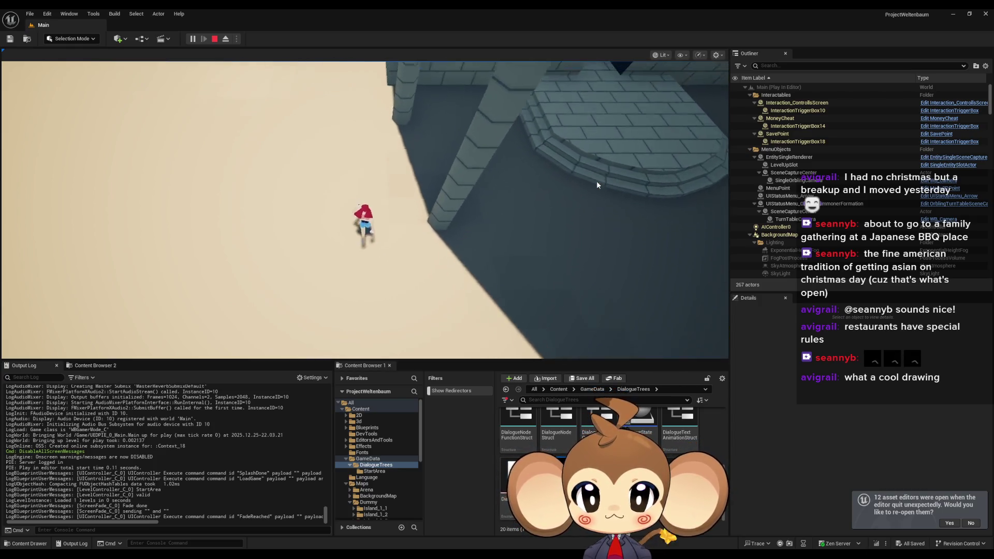
pyautogui.press('w')
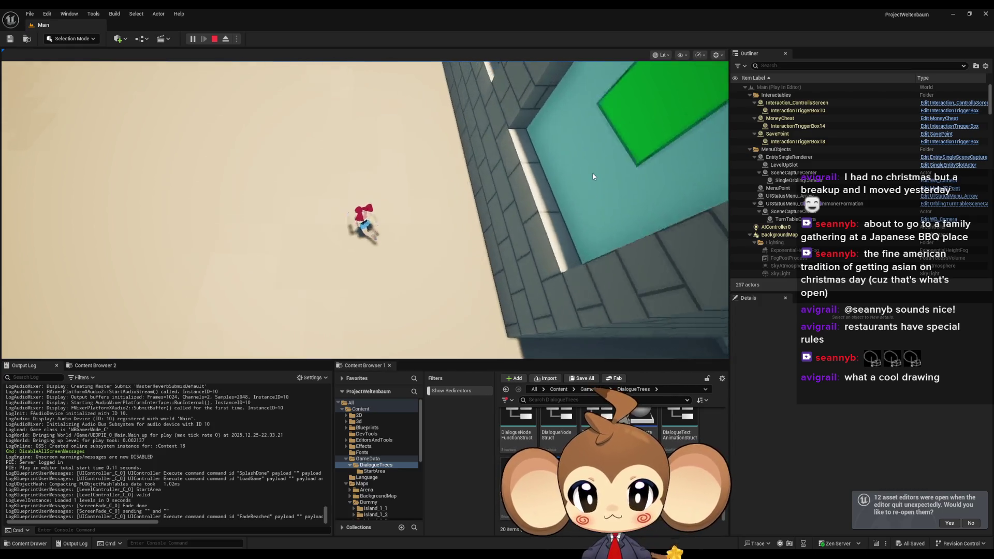
pyautogui.press('w')
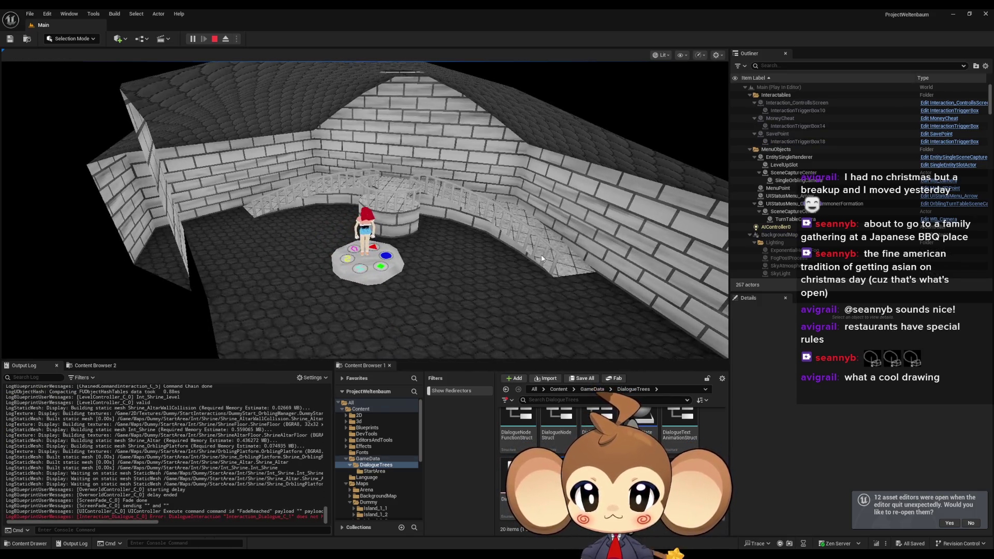
pyautogui.click(215, 39)
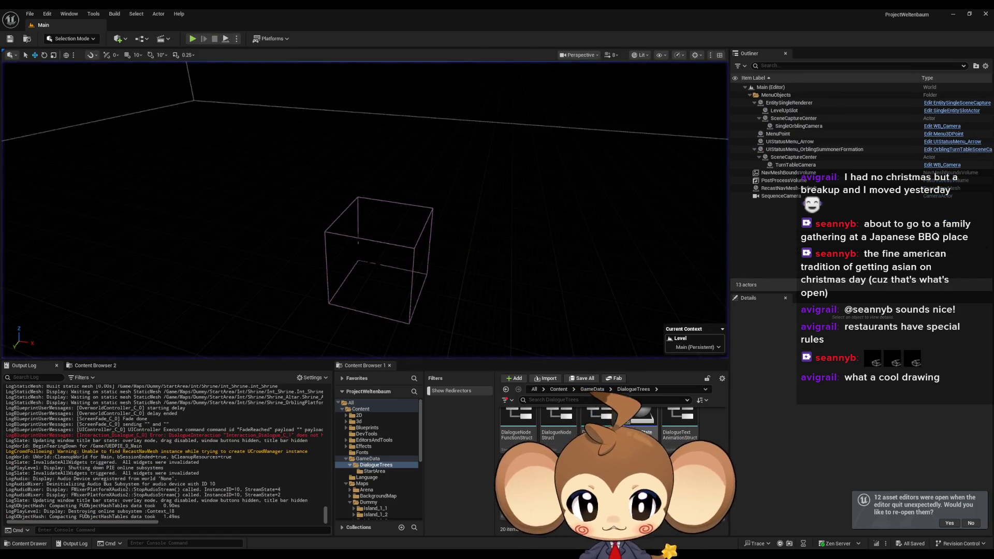
# - Open the Int_Shrine_level map from the StartArea > Shrine maps folder
pyautogui.click(558, 390)
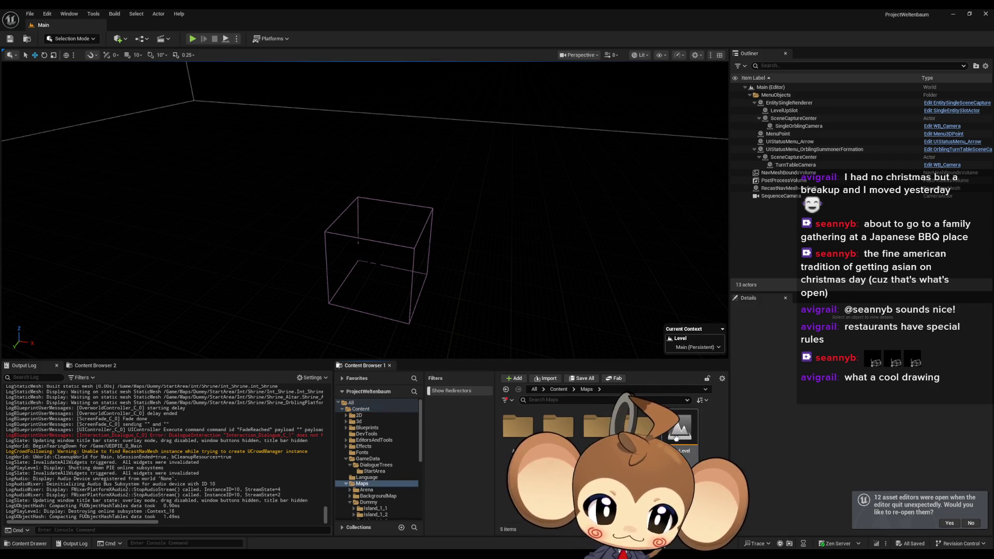
pyautogui.doubleClick(510, 504)
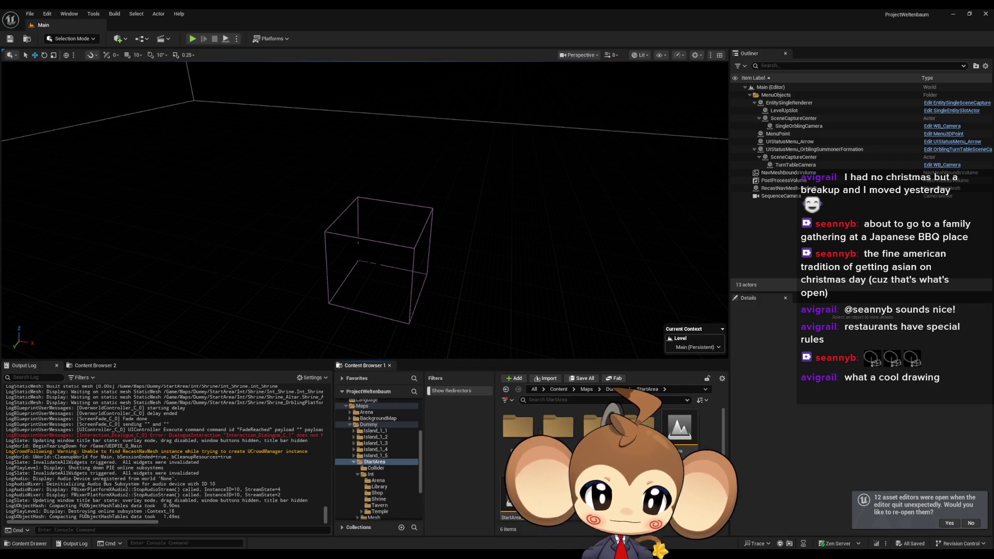
pyautogui.doubleClick(639, 427)
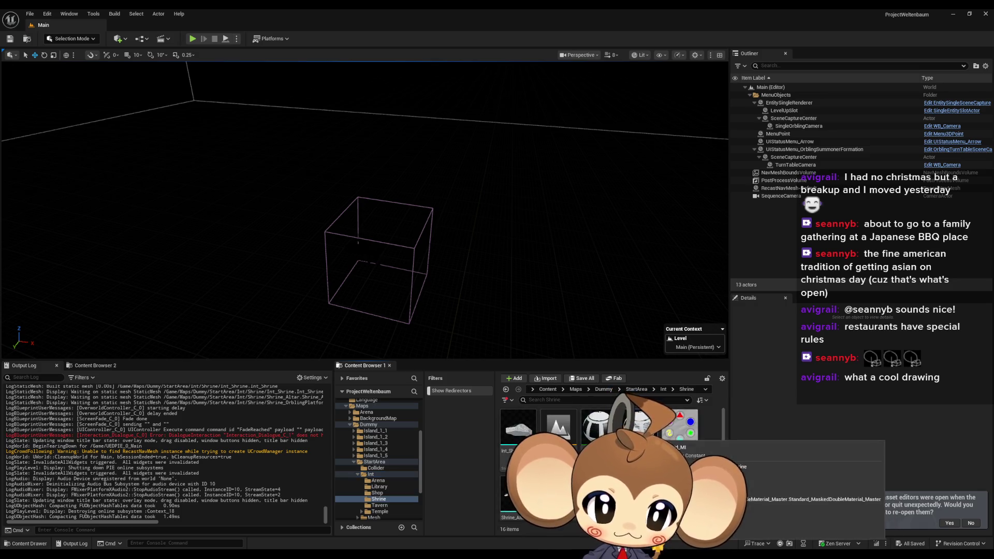
pyautogui.doubleClick(558, 427)
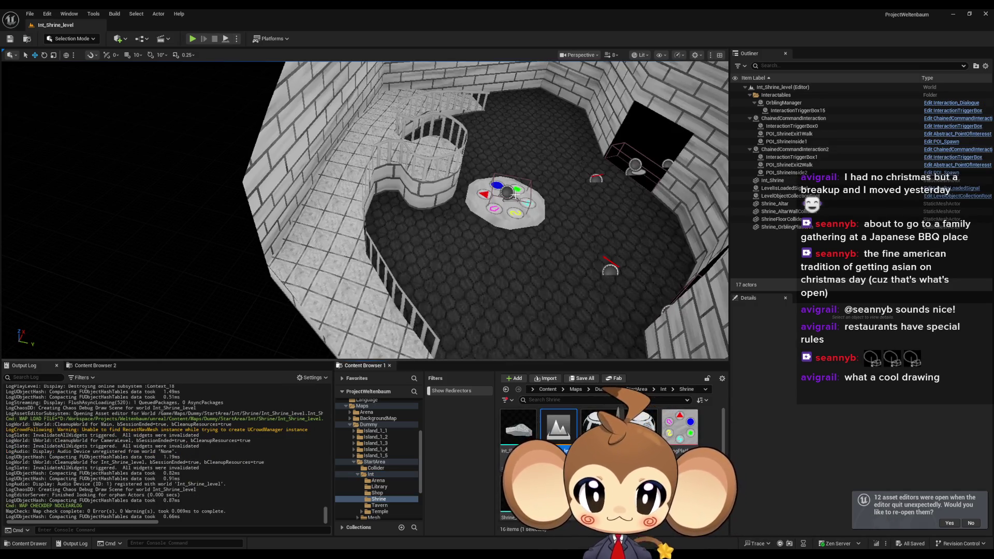
# - Set OrblingManager's Dialogue Tree Asset to DD_StartArea_OrblingManager, save the level, and reopen Main
pyautogui.click(793, 103)
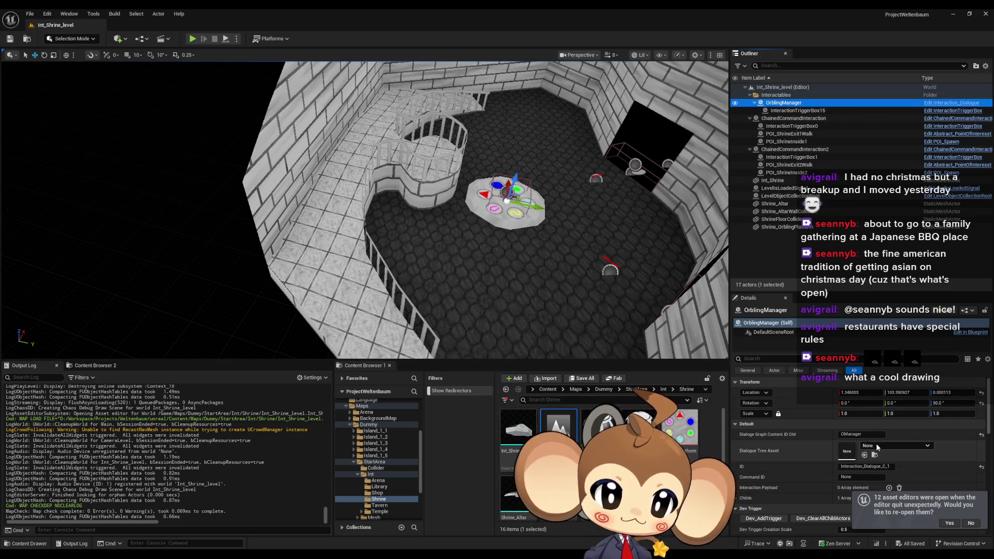
pyautogui.click(880, 447)
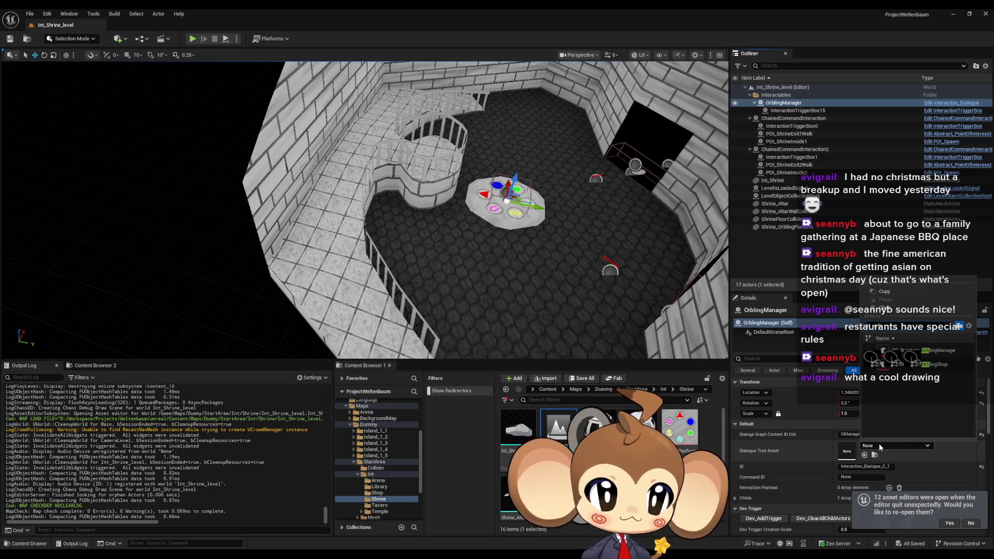
pyautogui.click(955, 351)
pyautogui.click(10, 40)
pyautogui.click(547, 389)
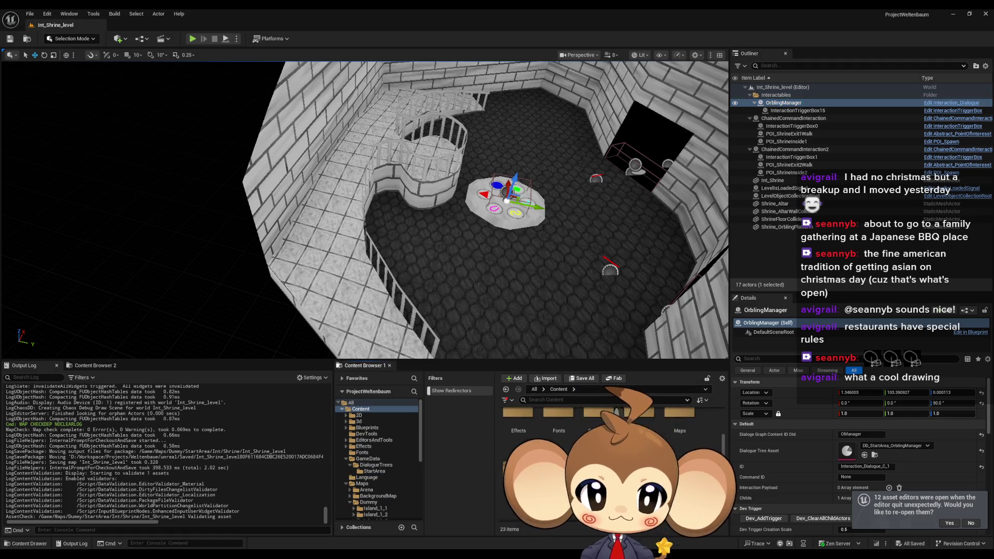
pyautogui.doubleClick(631, 422)
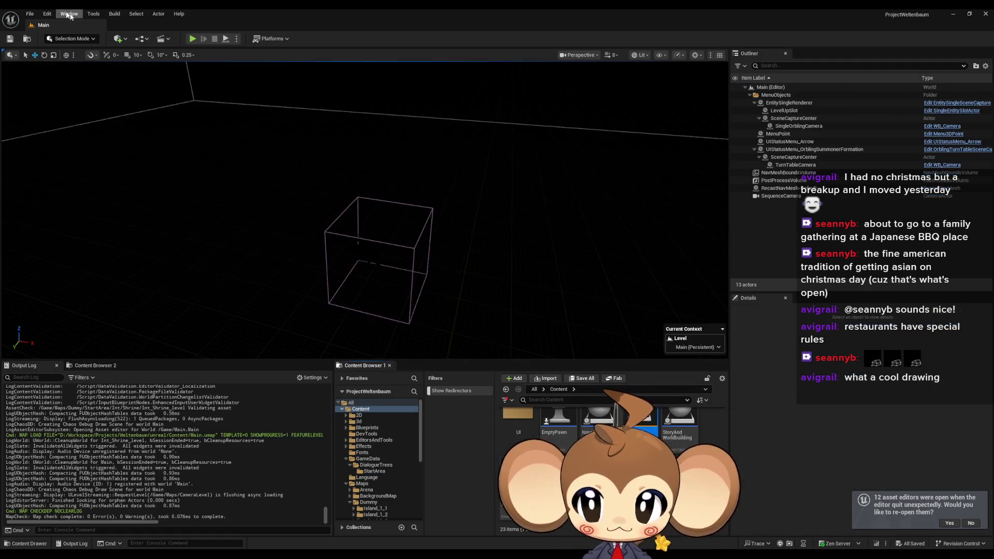
pyautogui.click(193, 39)
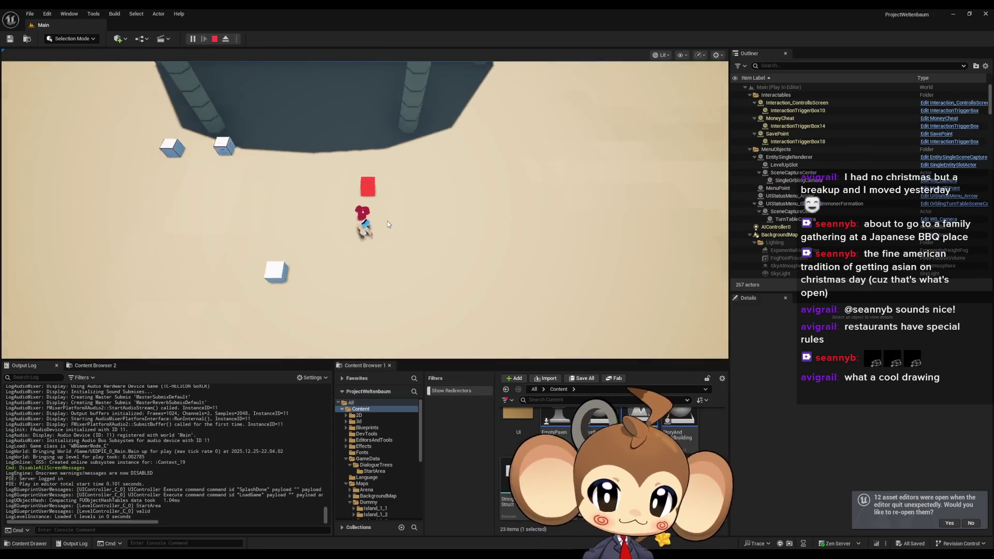
pyautogui.press('w')
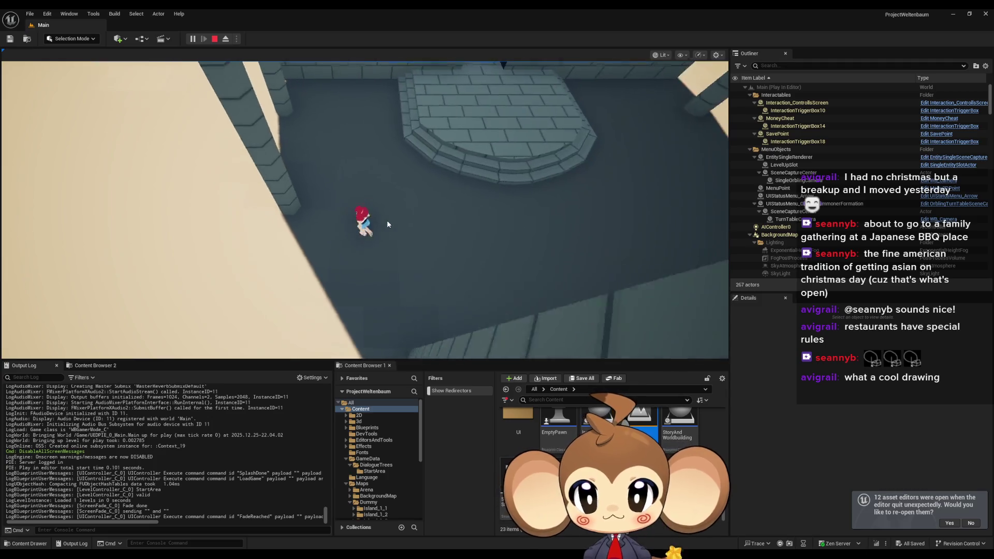
pyautogui.press('w')
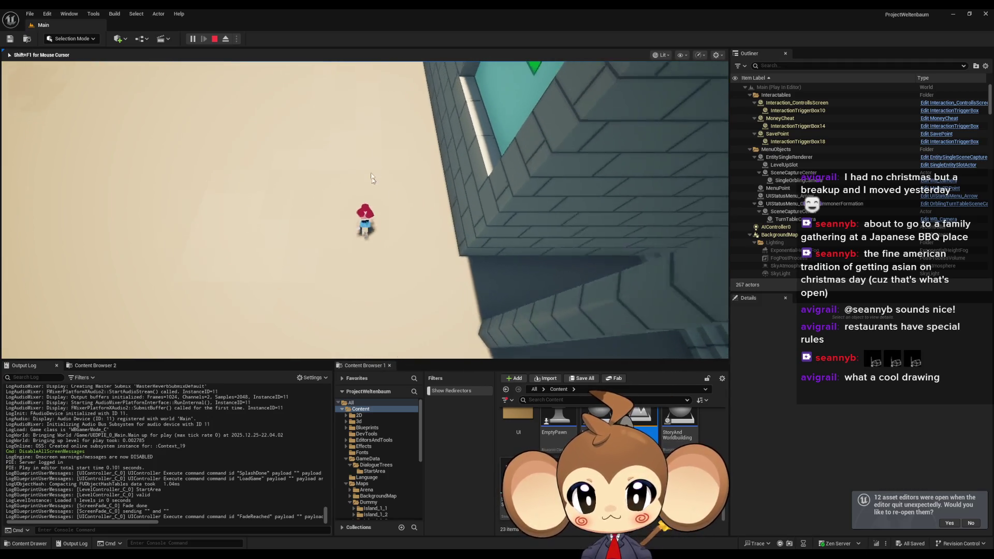
pyautogui.press('w')
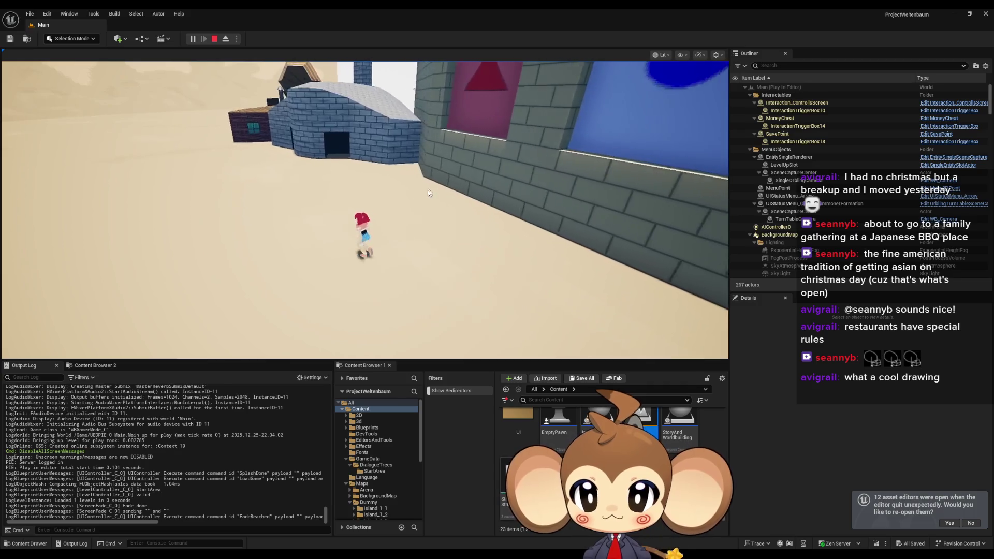
pyautogui.press('w')
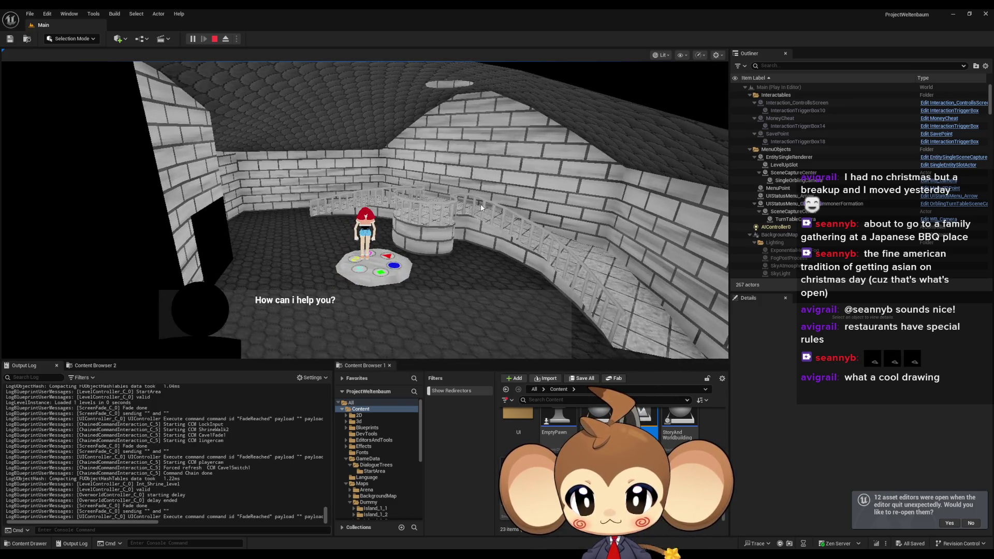
pyautogui.click(481, 205)
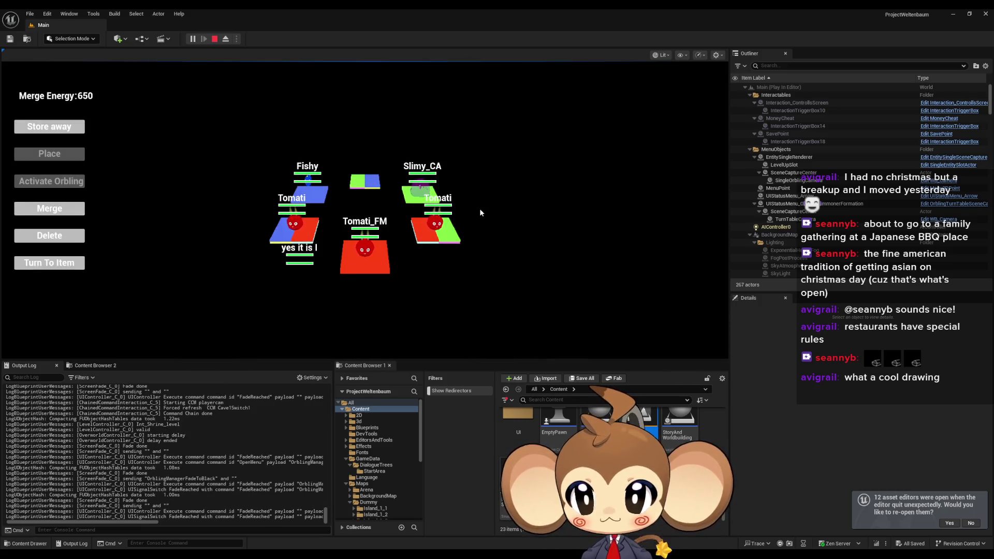
pyautogui.press('Escape')
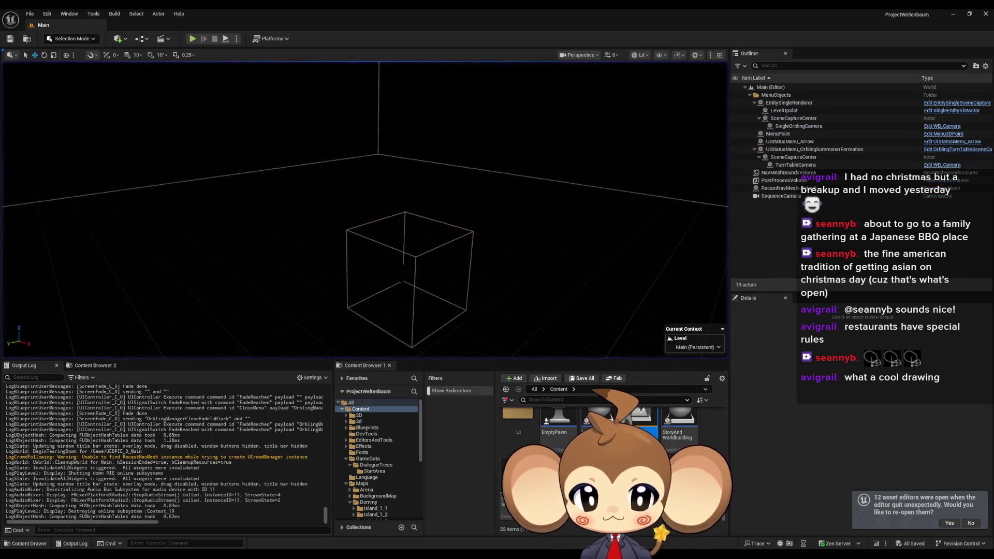
# - Open DD_StartArea_OrblingManager from GameData > DialogueTrees > StartArea
pyautogui.scroll(10, 611, 455)
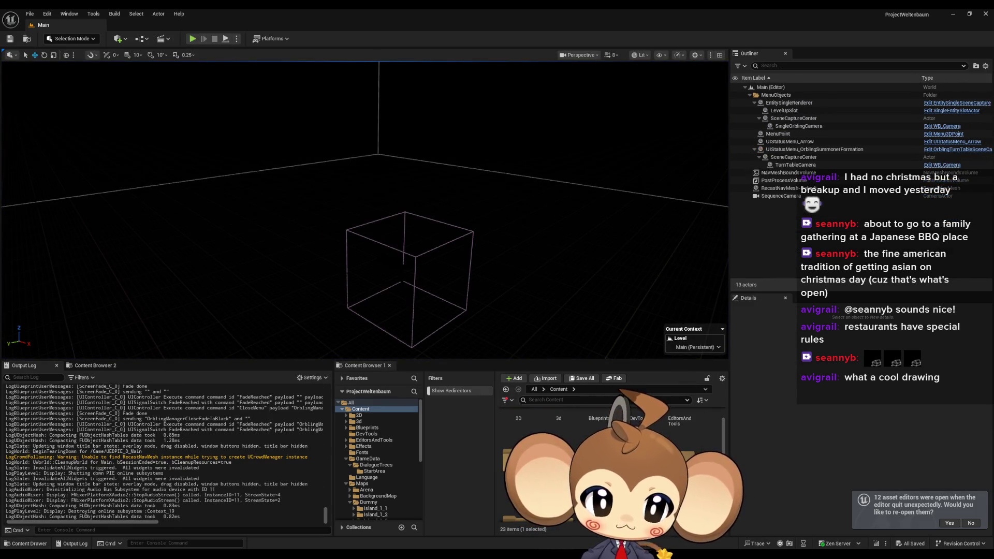
pyautogui.doubleClick(599, 453)
pyautogui.doubleClick(518, 430)
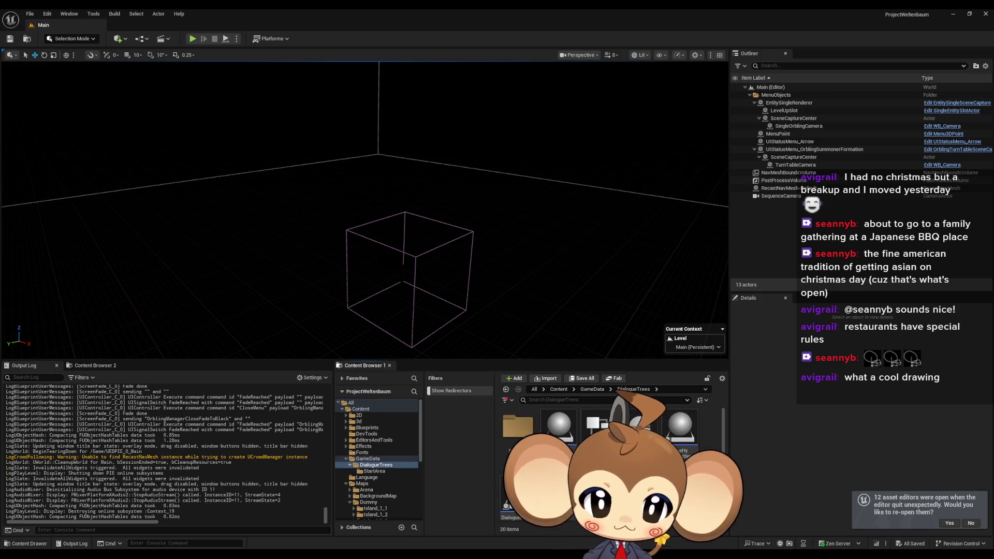
pyautogui.doubleClick(505, 428)
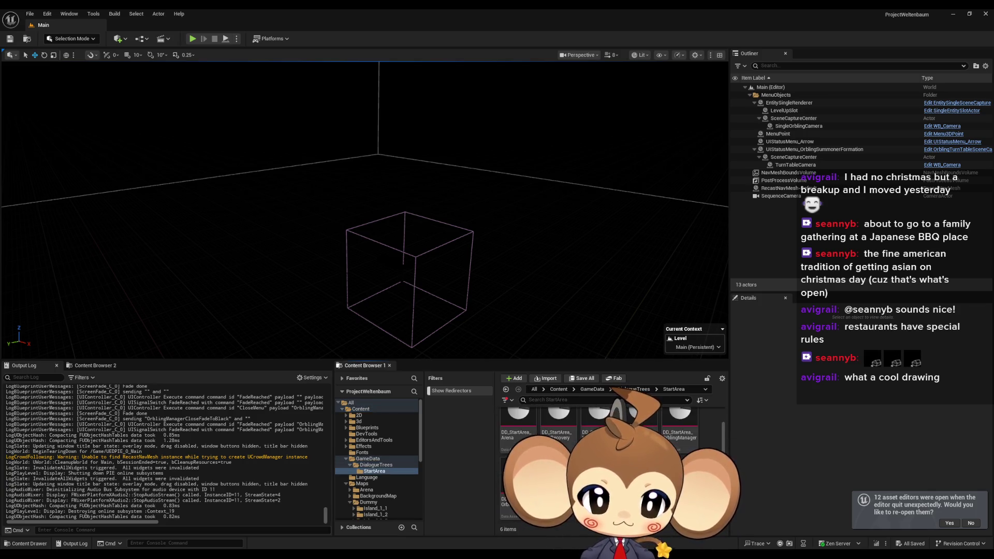
pyautogui.doubleClick(680, 420)
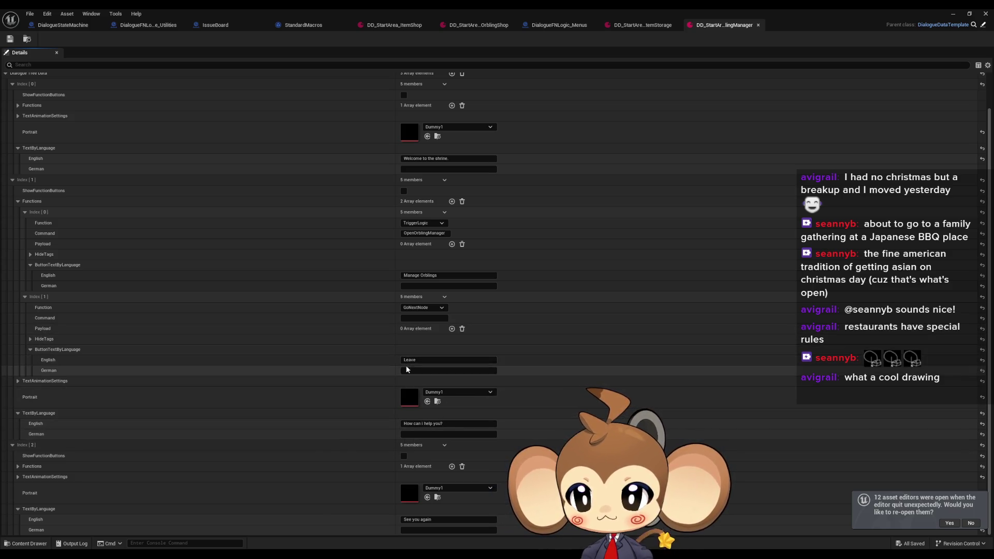
# - Tick ShowFunctionButtons on the second dialogue line, save, and close the asset editor
pyautogui.click(19, 202)
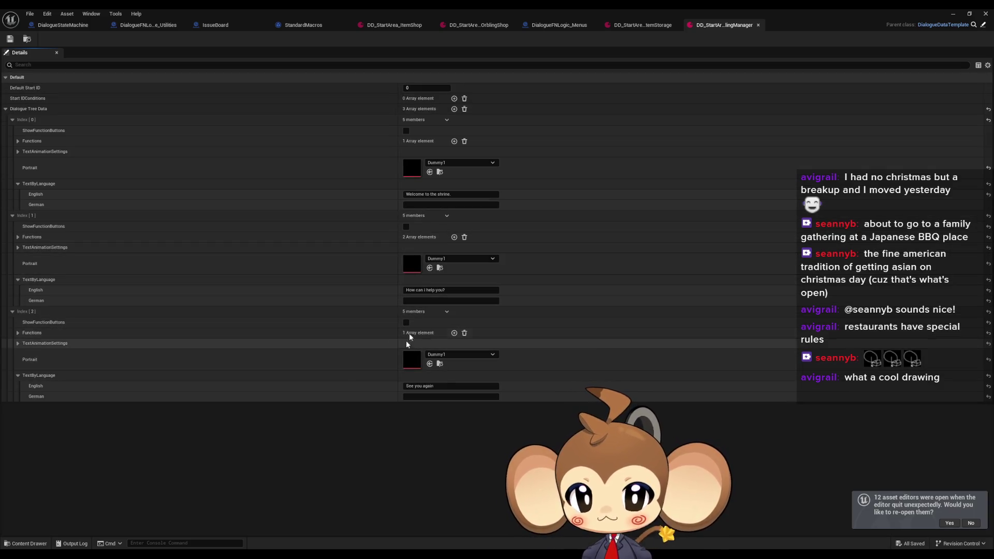
pyautogui.click(406, 226)
pyautogui.click(10, 39)
pyautogui.click(985, 14)
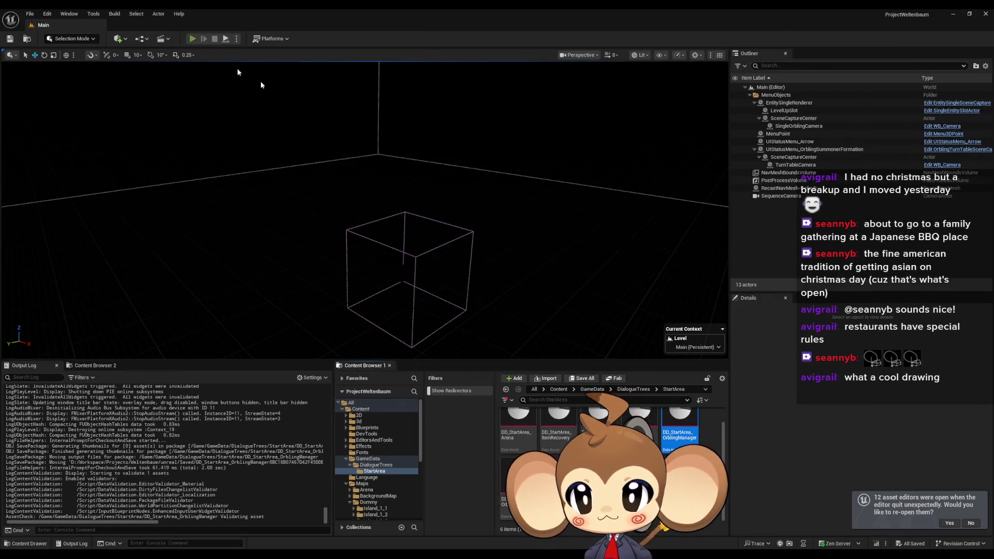
pyautogui.click(192, 38)
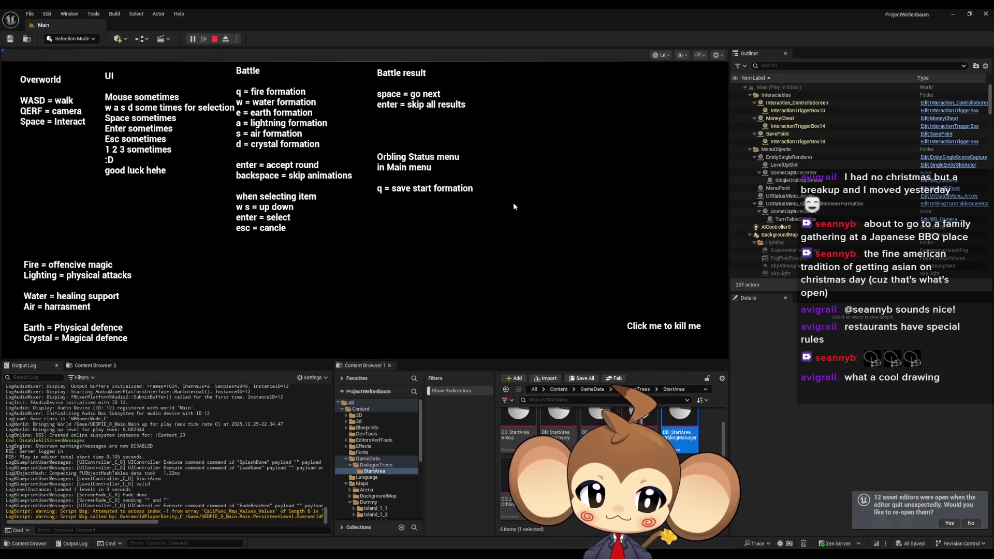
# - In the shrine, choose Leave, then Manage Orblings to open the orbling menu, and close it
pyautogui.press('space')
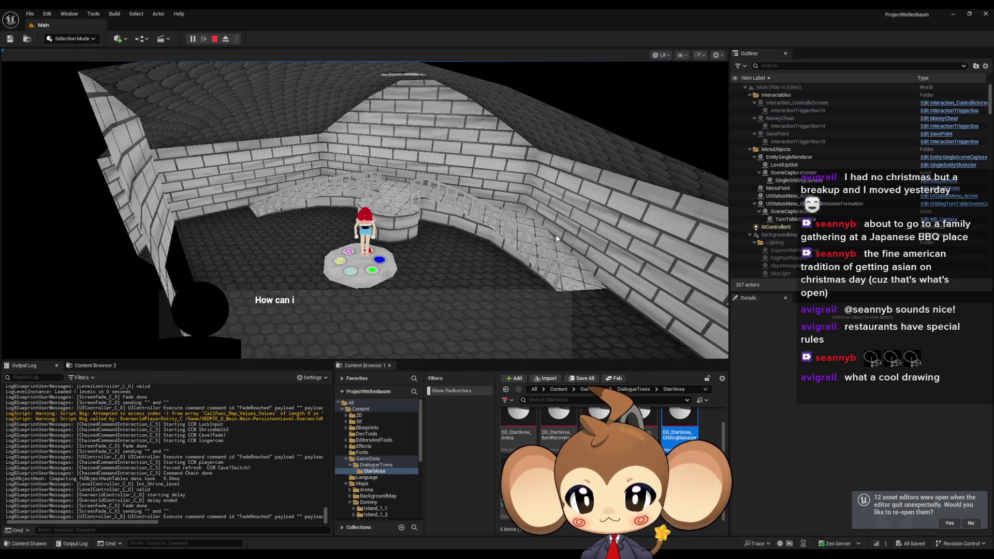
pyautogui.click(501, 347)
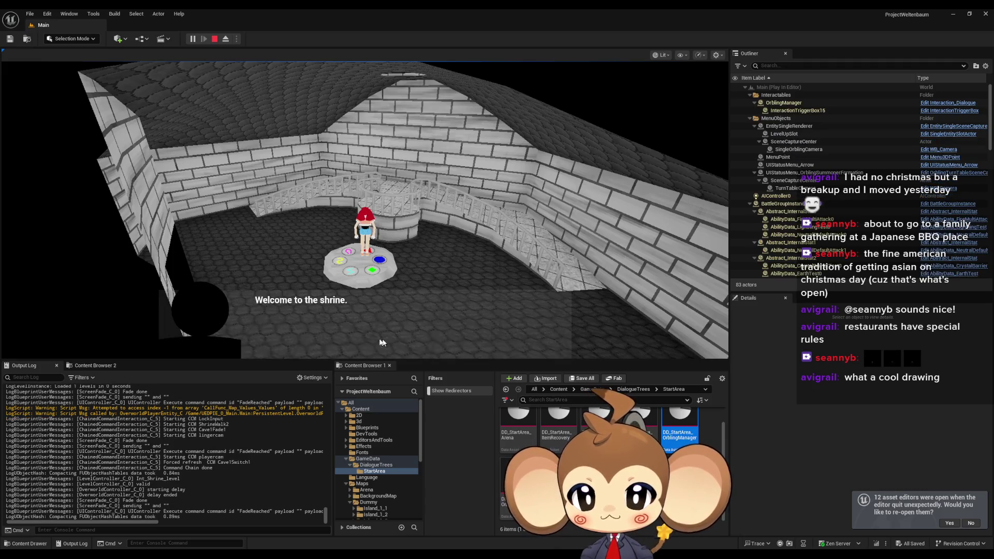
pyautogui.click(327, 343)
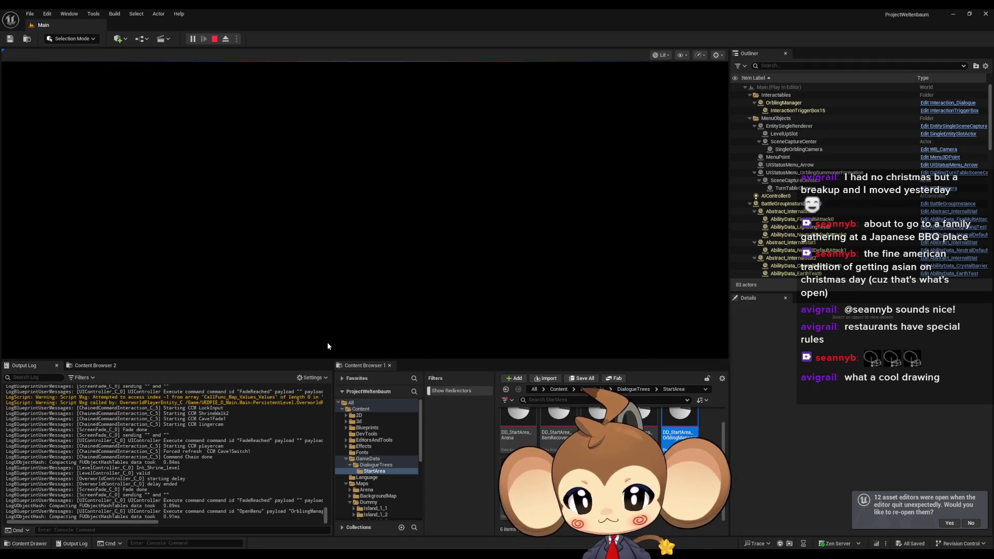
pyautogui.press('Escape')
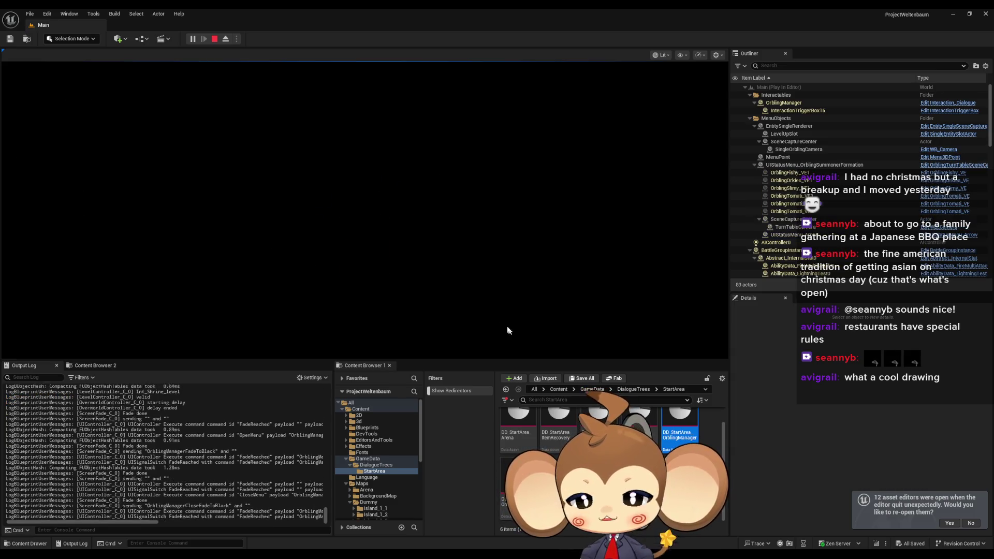
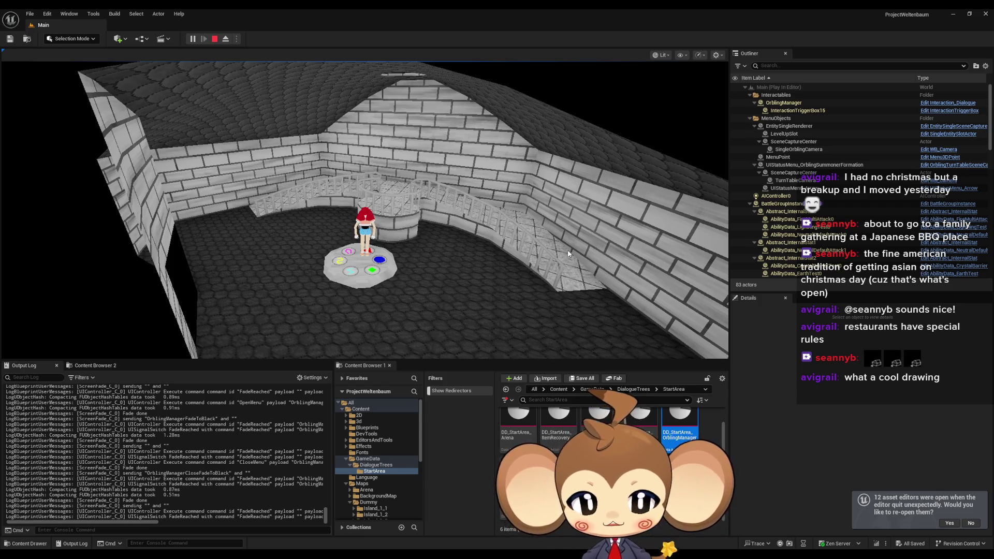
# - Open DialogueFNLogic_Battles from the DialogueTrees folder and frame its Switch on String node group
pyautogui.click(373, 465)
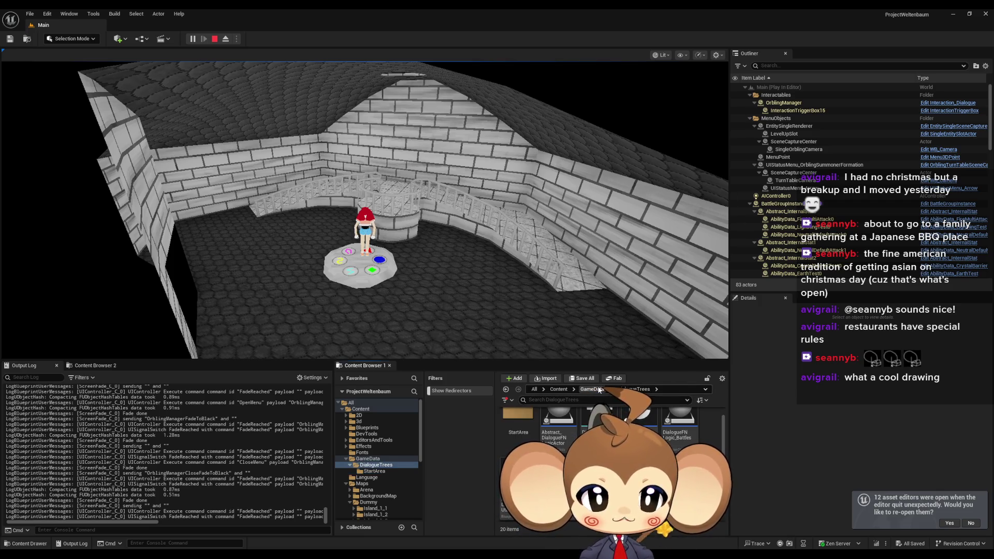
pyautogui.doubleClick(679, 422)
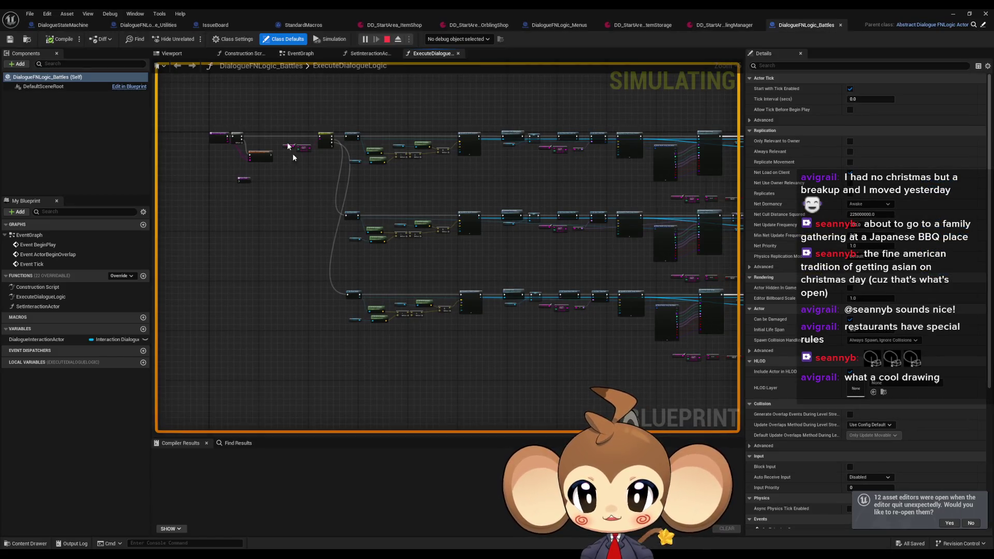
pyautogui.moveTo(294, 155); pyautogui.dragTo(409, 129)
pyautogui.press('Home')
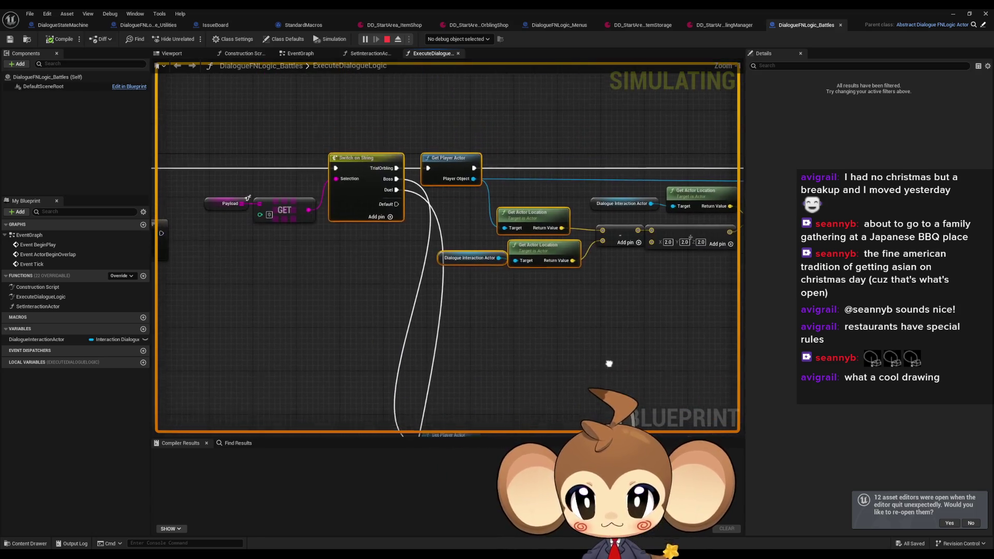
pyautogui.click(607, 314)
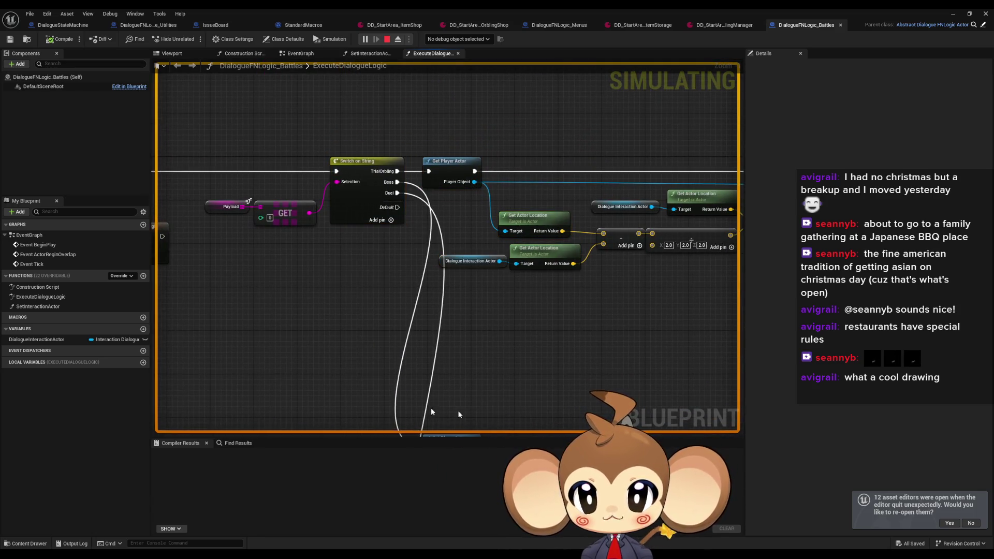
pyautogui.scroll(-5, 374, 283)
pyautogui.moveTo(451, 215)
pyautogui.mouseDown()
pyautogui.moveTo(257, 269)
pyautogui.moveTo(650, 275)
pyautogui.moveTo(617, 271)
pyautogui.mouseUp()
pyautogui.scroll(3, 601, 285)
pyautogui.scroll(-3, 430, 348)
pyautogui.scroll(2, 433, 329)
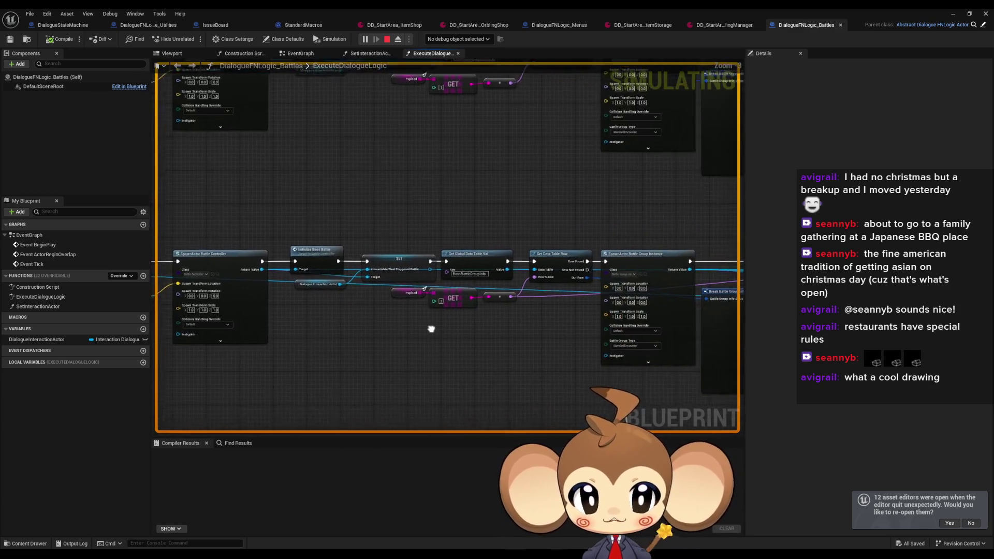
pyautogui.moveTo(434, 328); pyautogui.dragTo(385, 324)
pyautogui.moveTo(455, 328)
pyautogui.mouseDown()
pyautogui.moveTo(427, 327)
pyautogui.moveTo(492, 327)
pyautogui.mouseUp()
pyautogui.scroll(1, 427, 328)
pyautogui.scroll(-4, 492, 327)
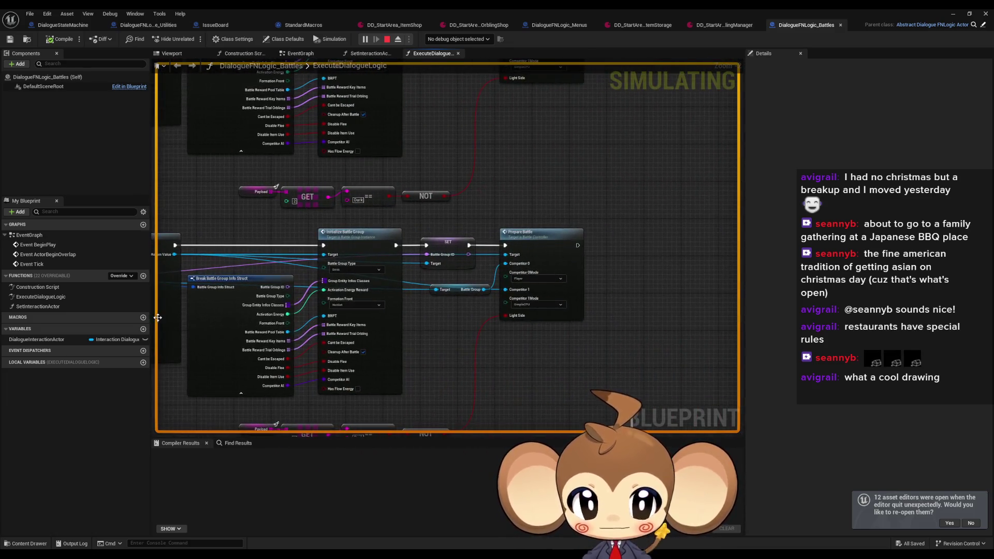
pyautogui.scroll(4, 276, 315)
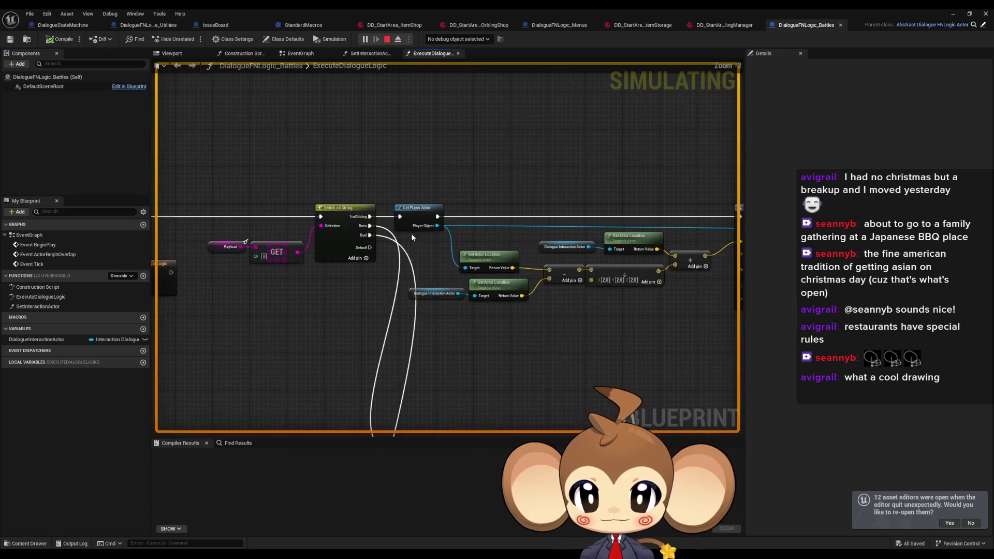
pyautogui.moveTo(361, 285); pyautogui.dragTo(576, 266)
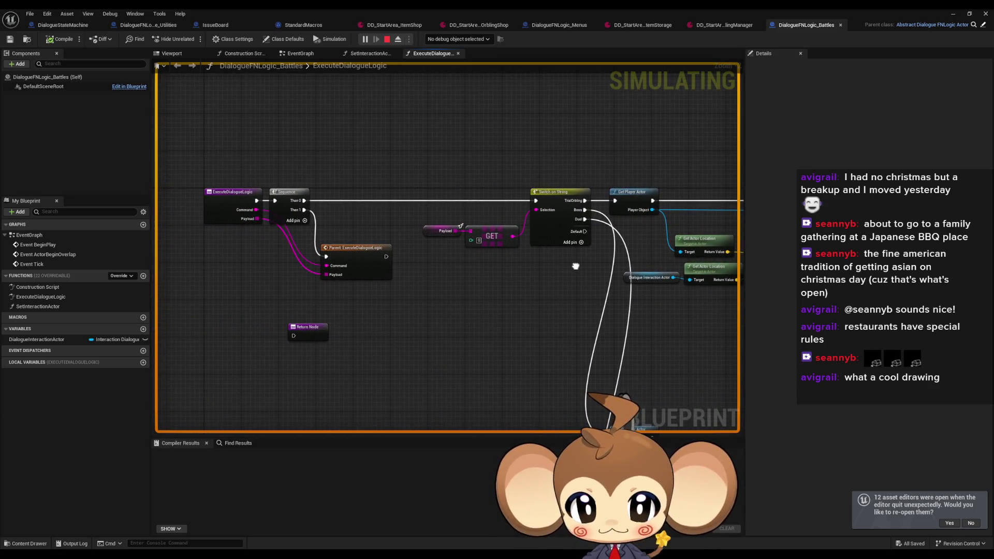
pyautogui.scroll(-2, 378, 258)
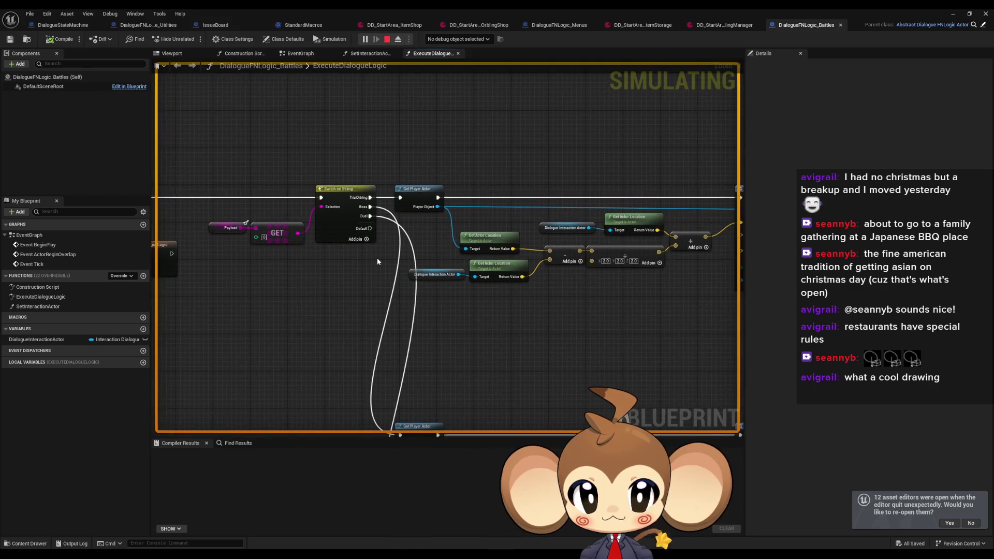
pyautogui.scroll(-2, 368, 261)
pyautogui.scroll(2, 364, 264)
pyautogui.click(341, 222)
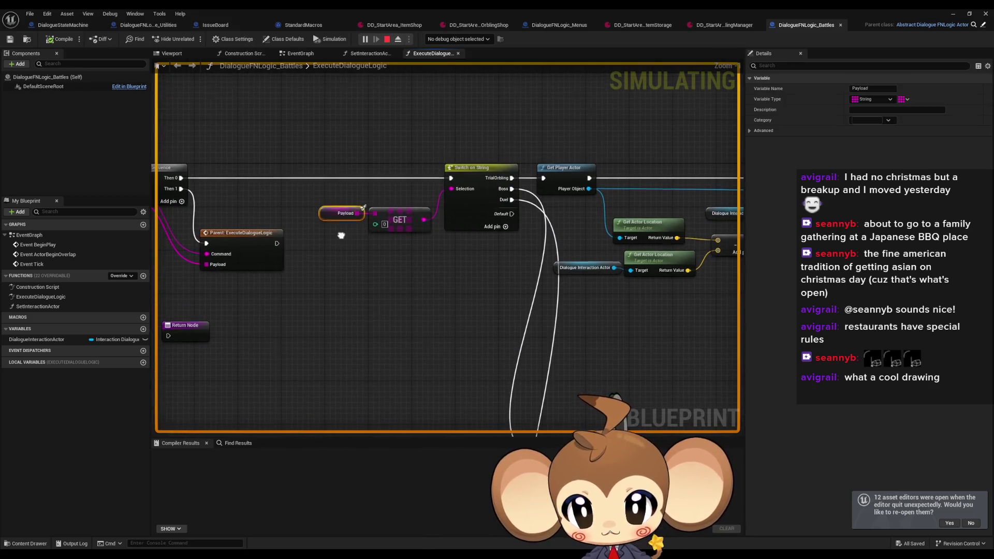
pyautogui.scroll(2, 560, 256)
pyautogui.moveTo(558, 256); pyautogui.dragTo(491, 259)
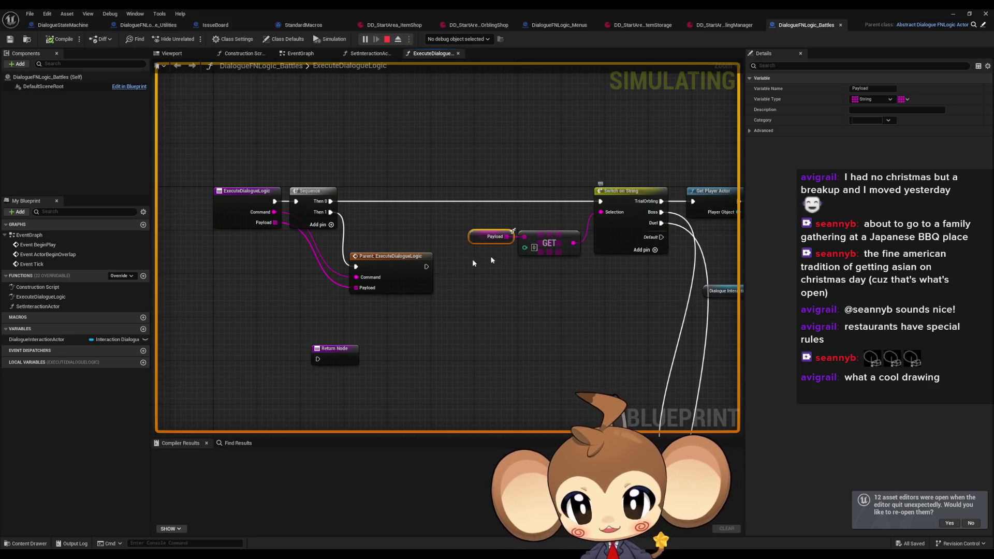
pyautogui.scroll(-3, 299, 242)
pyautogui.moveTo(389, 277); pyautogui.dragTo(186, 222)
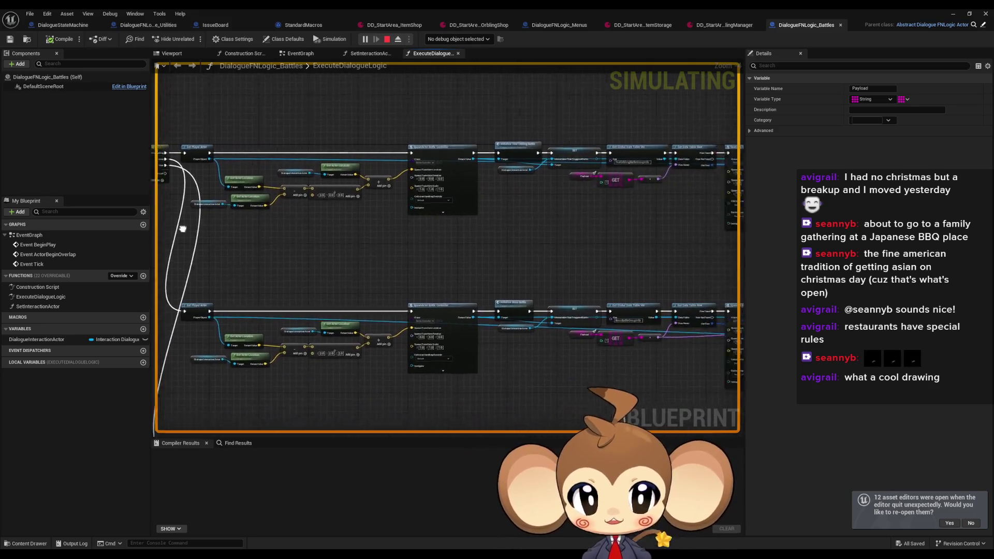
pyautogui.moveTo(513, 208)
pyautogui.mouseDown()
pyautogui.moveTo(355, 137)
pyautogui.moveTo(420, 149)
pyautogui.moveTo(590, 223)
pyautogui.mouseUp()
pyautogui.scroll(3, 359, 129)
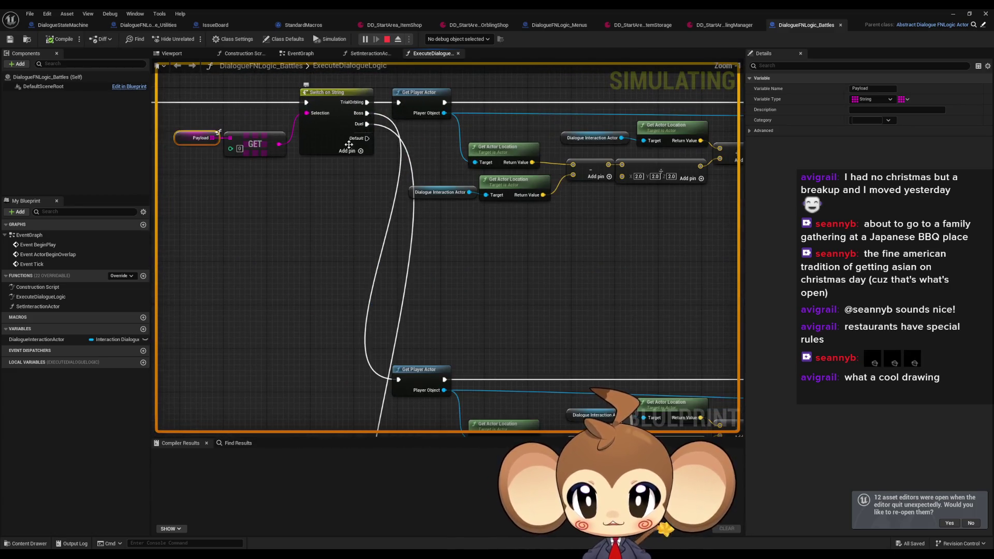
pyautogui.click(251, 140)
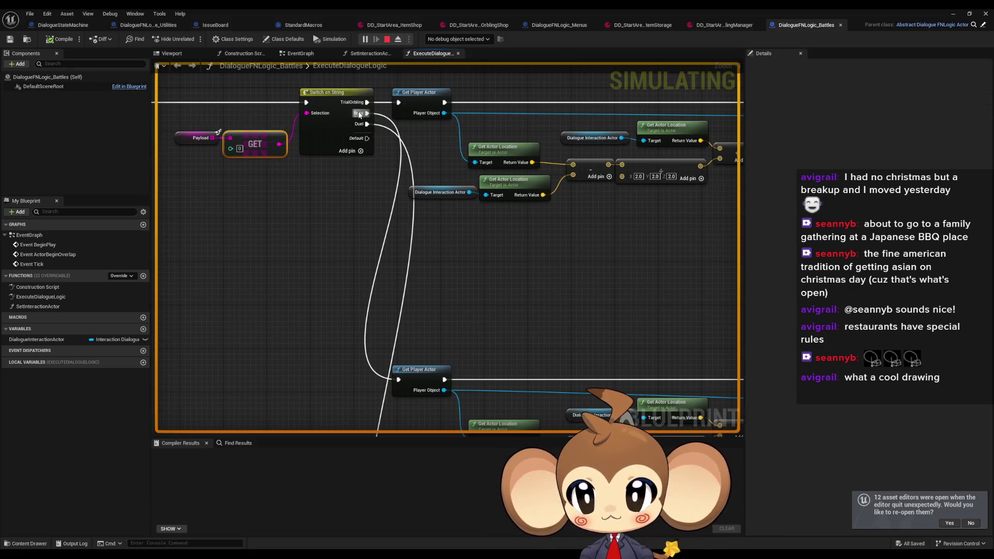
pyautogui.scroll(-4, 468, 288)
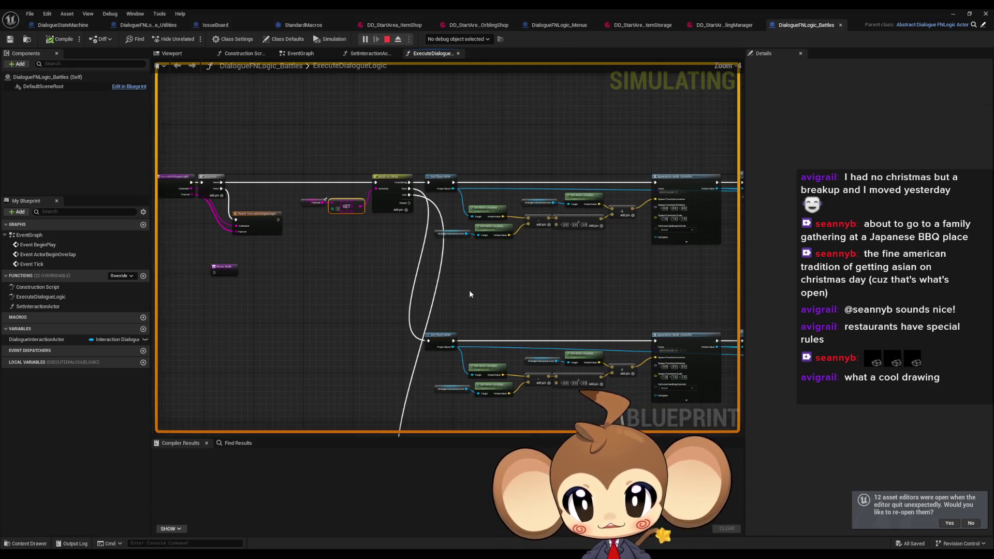
pyautogui.moveTo(390, 222); pyautogui.dragTo(231, 176)
pyautogui.moveTo(506, 224)
pyautogui.mouseDown()
pyautogui.moveTo(304, 224)
pyautogui.moveTo(251, 270)
pyautogui.moveTo(224, 321)
pyautogui.moveTo(435, 328)
pyautogui.mouseUp()
pyautogui.scroll(3, 444, 163)
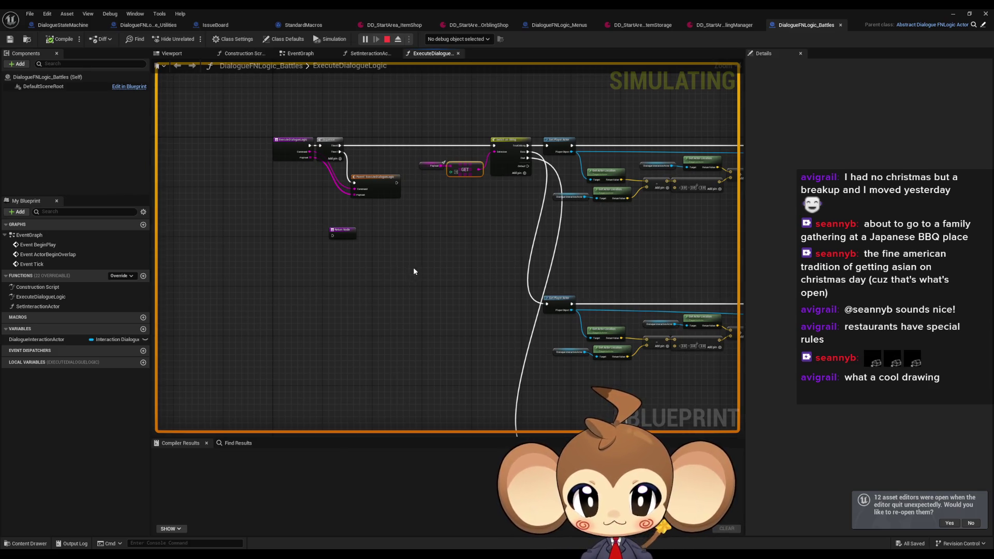
pyautogui.moveTo(413, 271); pyautogui.dragTo(329, 287)
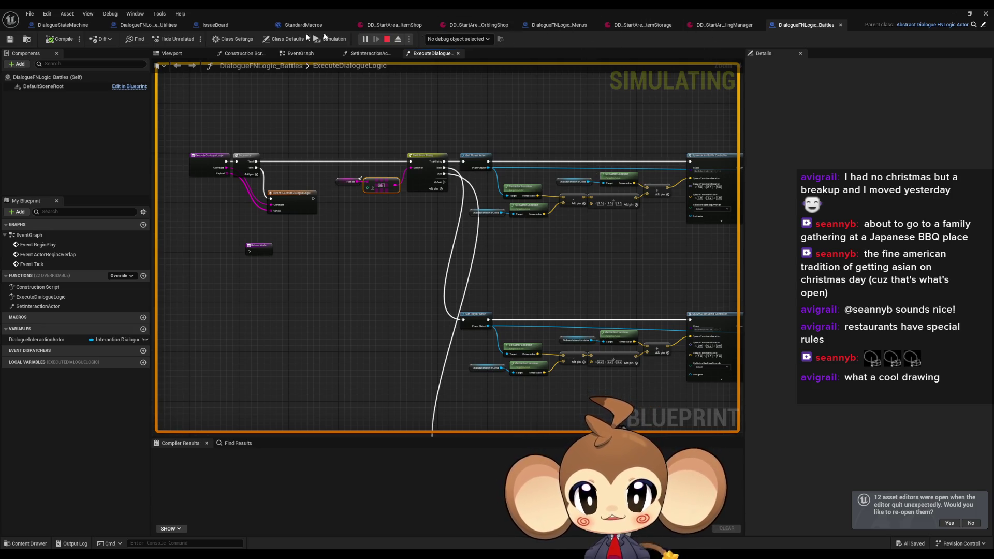
pyautogui.click(70, 28)
pyautogui.moveTo(237, 224); pyautogui.dragTo(433, 227)
pyautogui.moveTo(420, 285); pyautogui.dragTo(152, 349)
pyautogui.moveTo(501, 397); pyautogui.dragTo(433, 332)
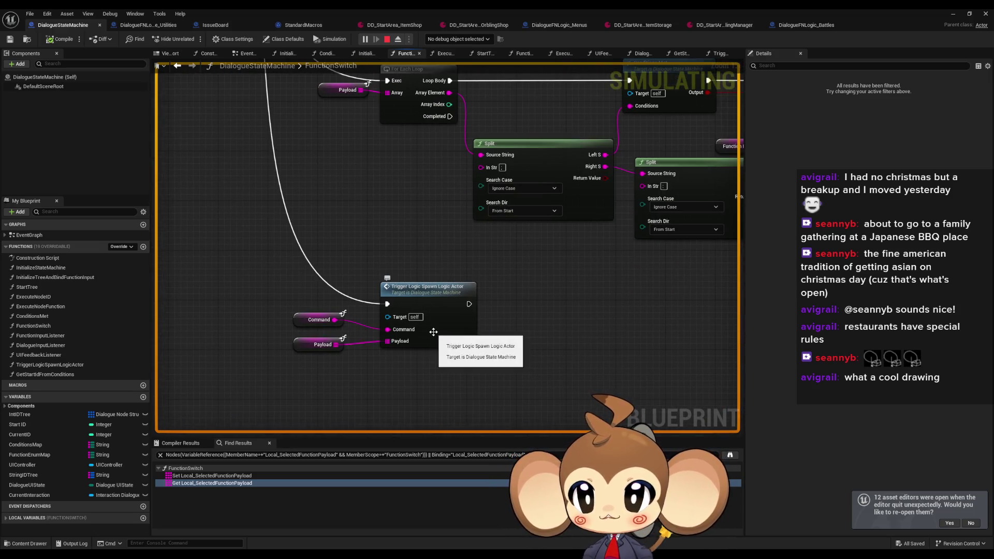
pyautogui.doubleClick(434, 332)
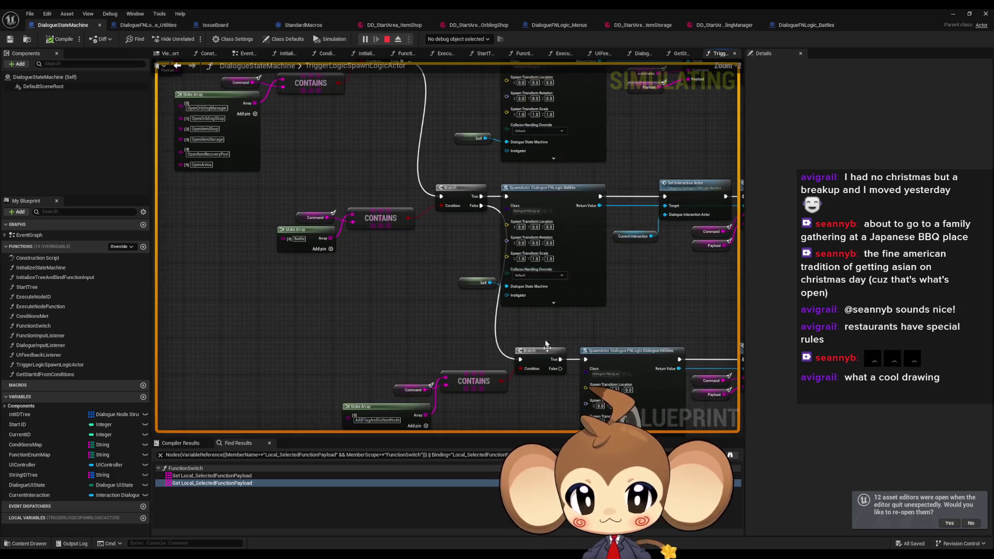
pyautogui.moveTo(357, 262); pyautogui.dragTo(424, 295)
pyautogui.moveTo(337, 239); pyautogui.dragTo(409, 290)
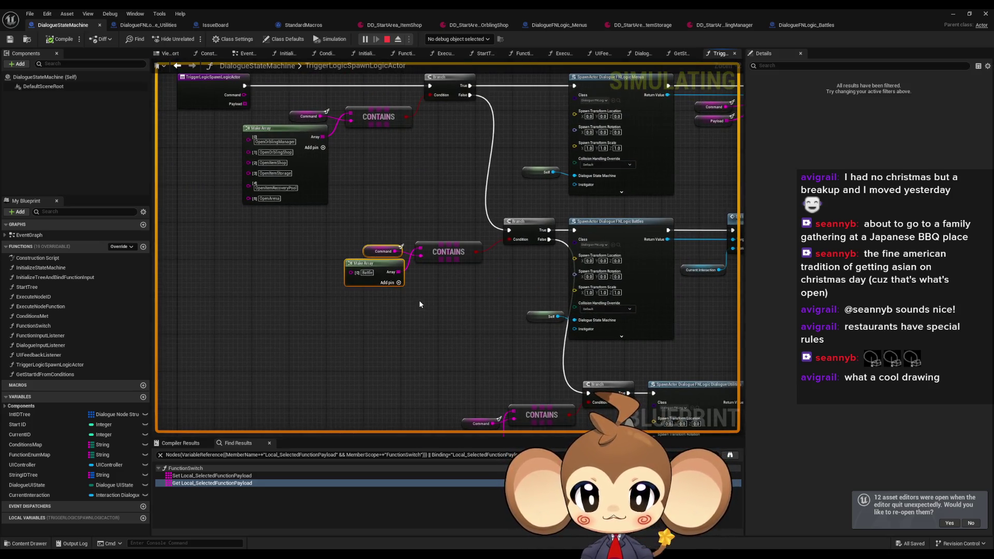
pyautogui.click(362, 280)
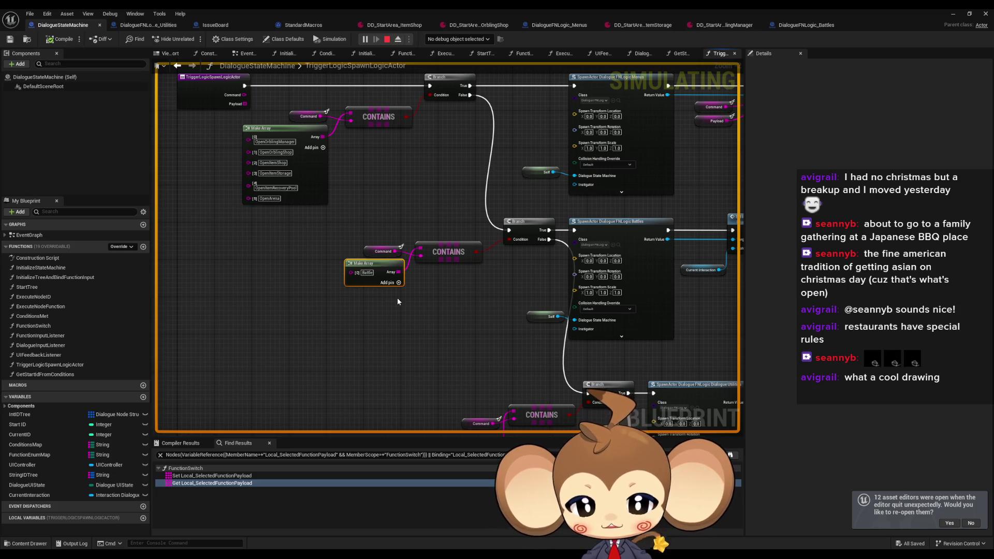
pyautogui.click(383, 251)
pyautogui.moveTo(546, 292); pyautogui.dragTo(300, 266)
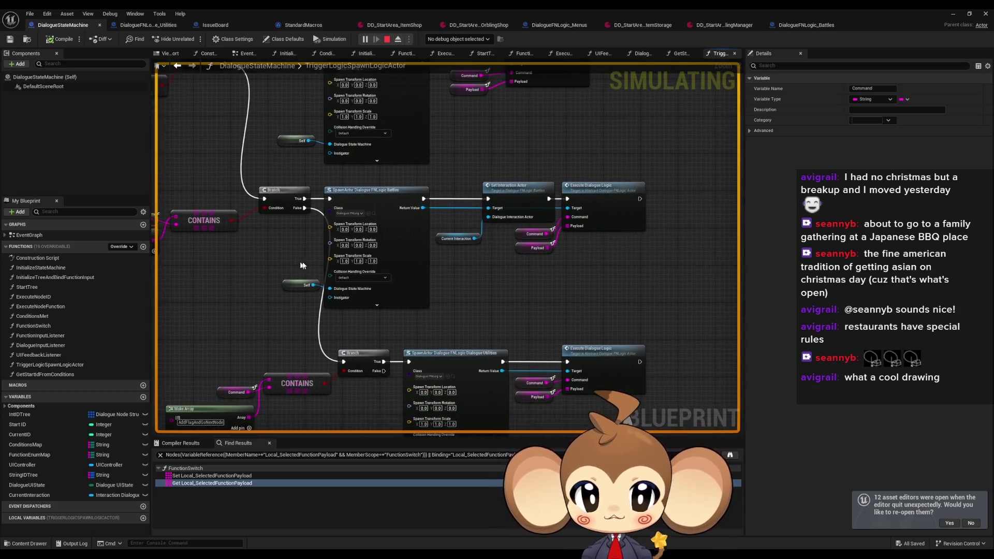
pyautogui.moveTo(381, 255); pyautogui.dragTo(648, 253)
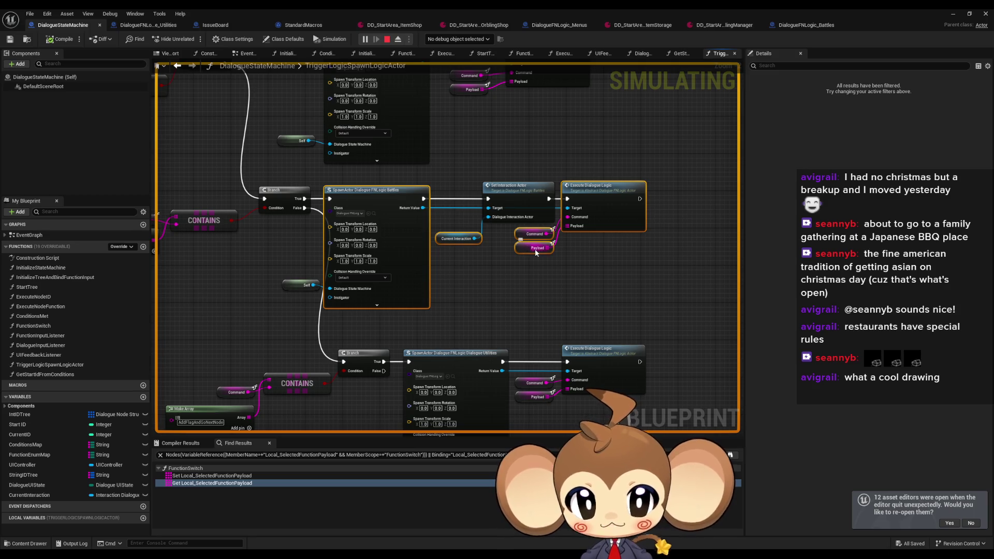
pyautogui.click(597, 263)
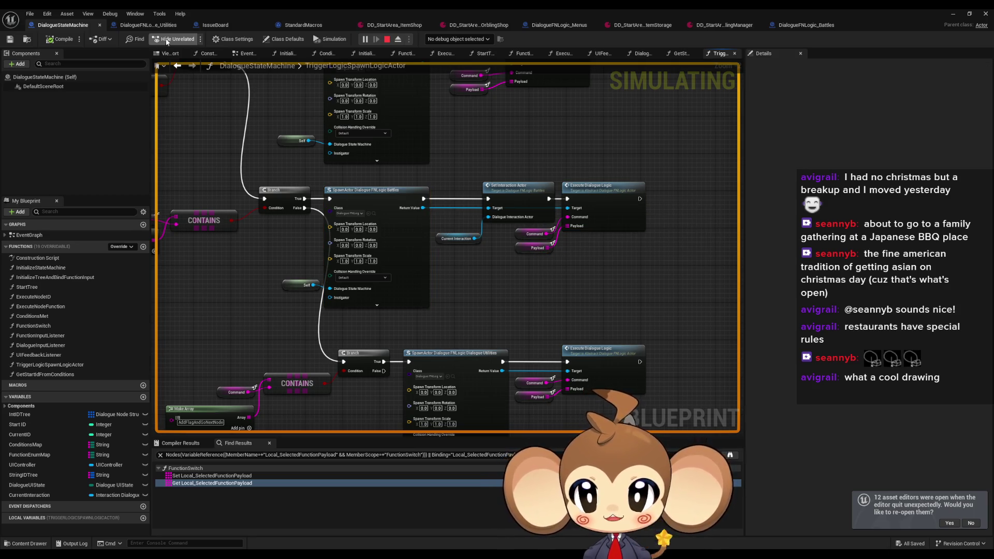
pyautogui.click(806, 26)
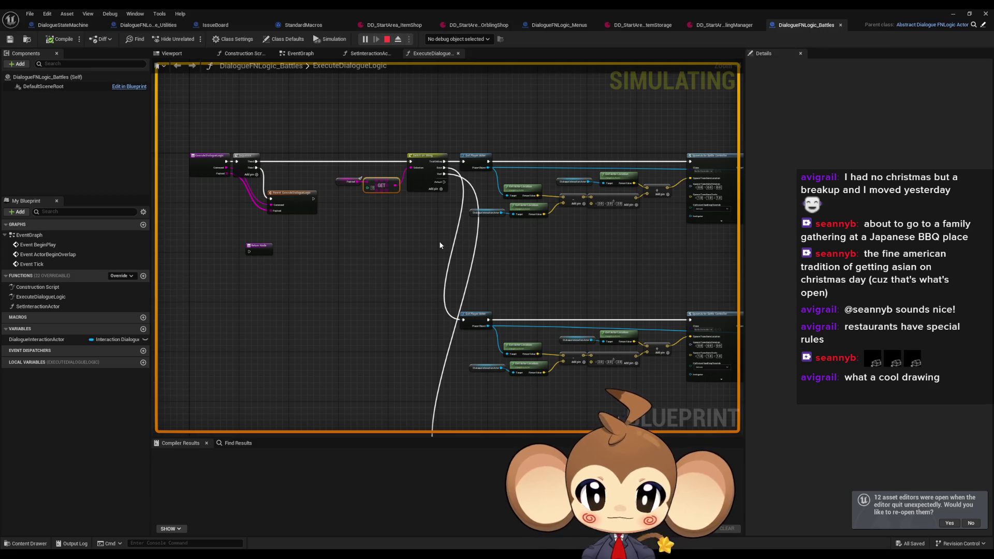
# - Inspect the battle branches, selecting the Payload, GET, == and NOT nodes
pyautogui.scroll(5, 440, 242)
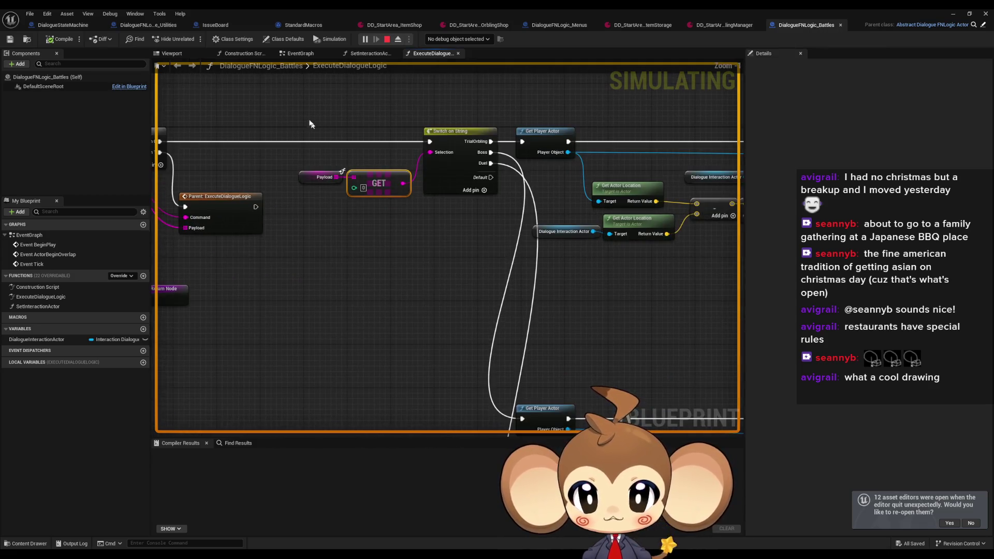
pyautogui.moveTo(313, 128); pyautogui.dragTo(387, 228)
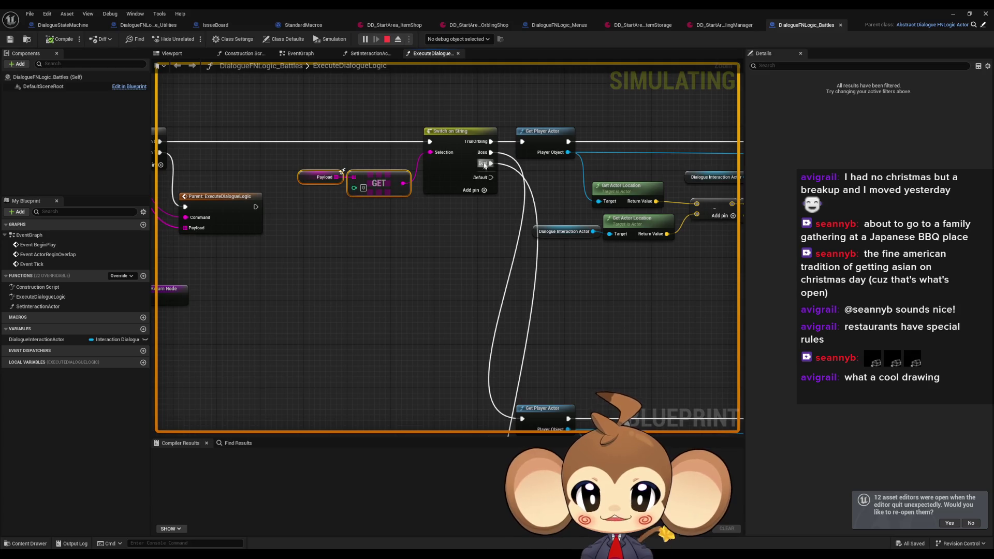
pyautogui.scroll(-5, 613, 257)
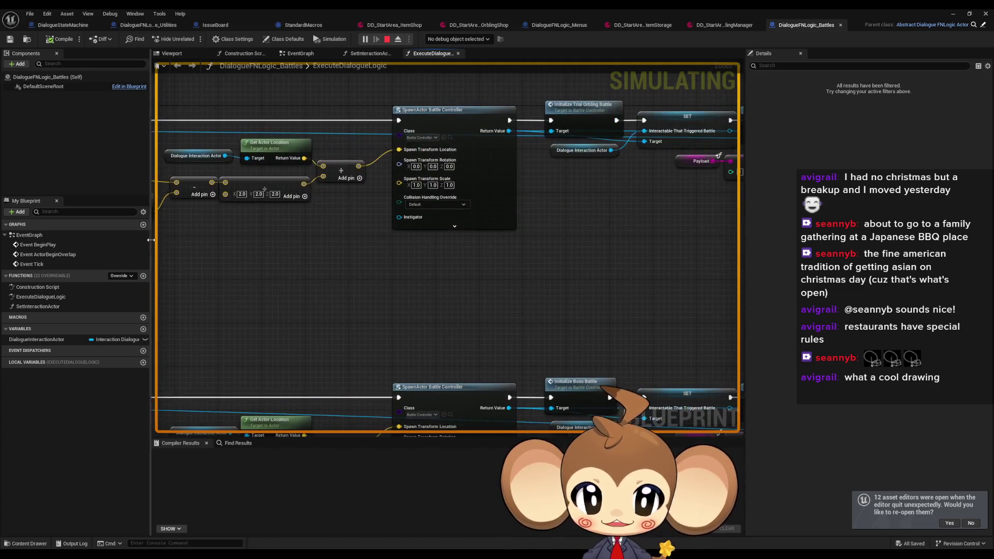
pyautogui.scroll(5, 390, 271)
pyautogui.scroll(2, 386, 241)
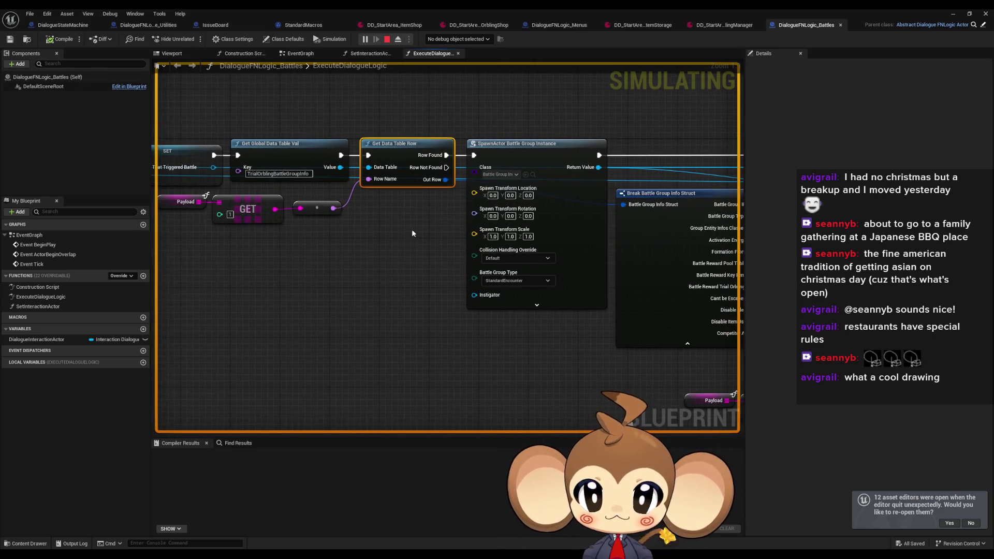
pyautogui.scroll(-2, 418, 226)
pyautogui.moveTo(425, 221)
pyautogui.mouseDown()
pyautogui.moveTo(337, 214)
pyautogui.moveTo(400, 209)
pyautogui.moveTo(177, 202)
pyautogui.mouseUp()
pyautogui.moveTo(347, 313)
pyautogui.mouseDown()
pyautogui.moveTo(506, 345)
pyautogui.moveTo(381, 237)
pyautogui.mouseUp()
pyautogui.scroll(2, 381, 237)
pyautogui.moveTo(294, 280)
pyautogui.mouseDown()
pyautogui.moveTo(321, 318)
pyautogui.moveTo(407, 311)
pyautogui.moveTo(394, 336)
pyautogui.moveTo(414, 400)
pyautogui.mouseUp()
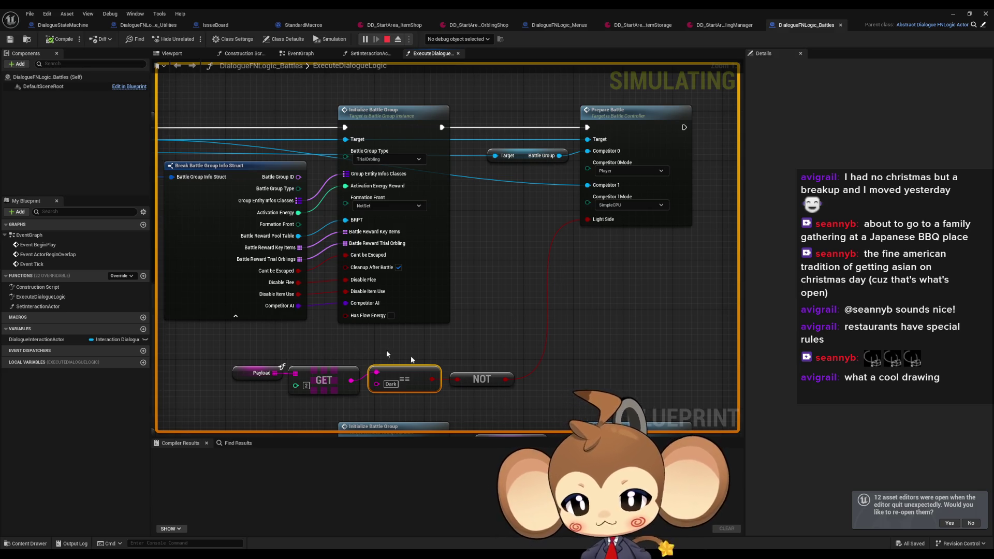
# - Zoom through the rest of the ExecuteDialogueLogic graph, then minimize the Blueprint editor window
pyautogui.scroll(-4, 360, 347)
pyautogui.scroll(1, 544, 310)
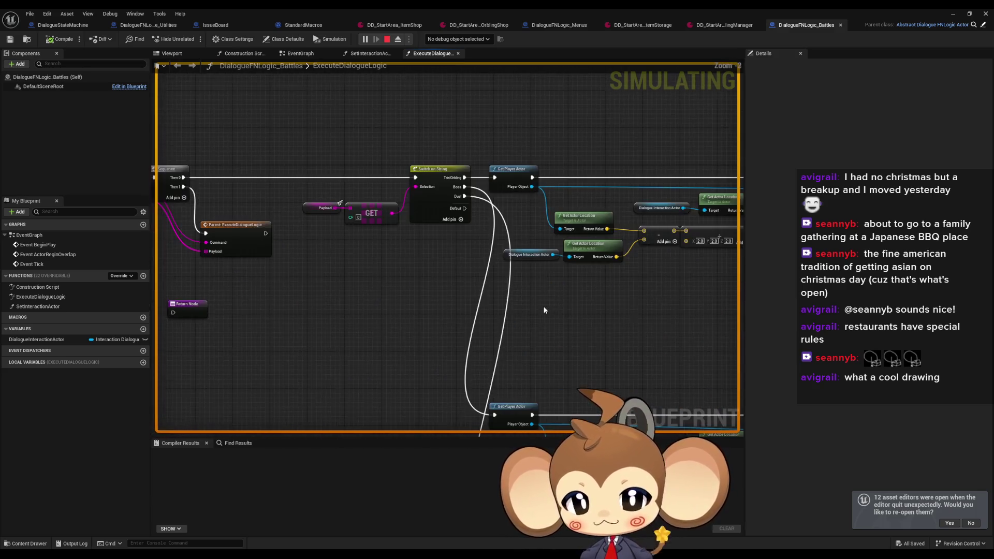
pyautogui.scroll(-2, 522, 312)
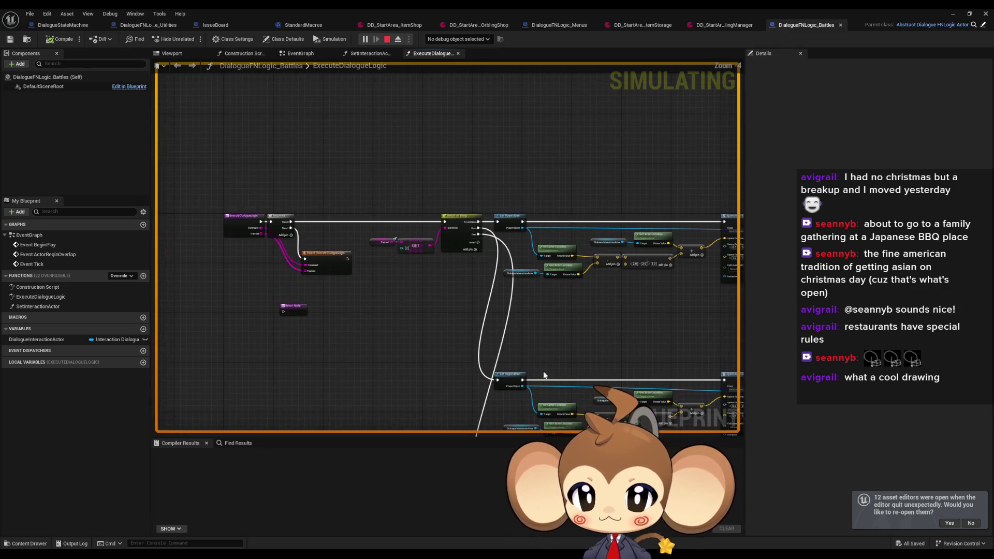
pyautogui.scroll(4, 458, 207)
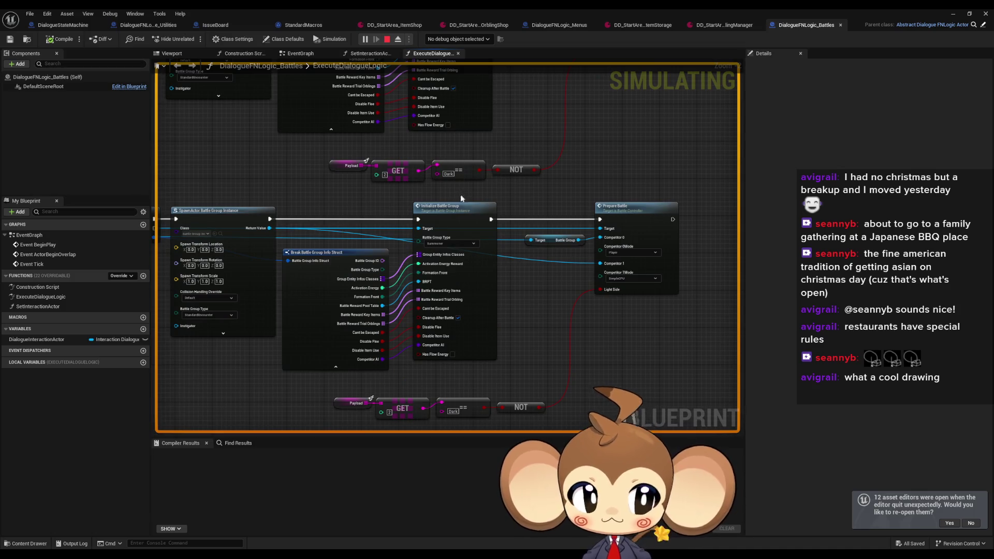
pyautogui.scroll(-2, 462, 197)
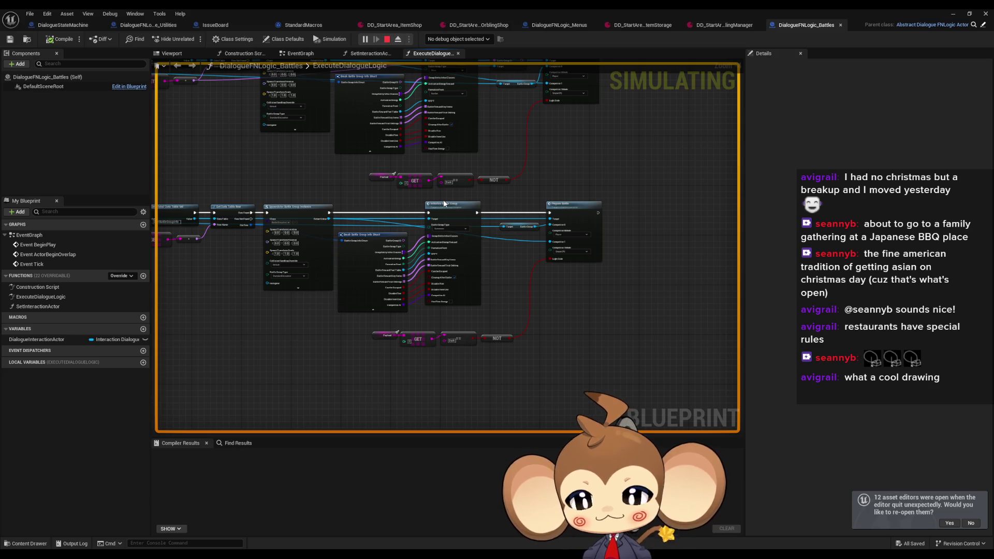
pyautogui.scroll(-3, 440, 156)
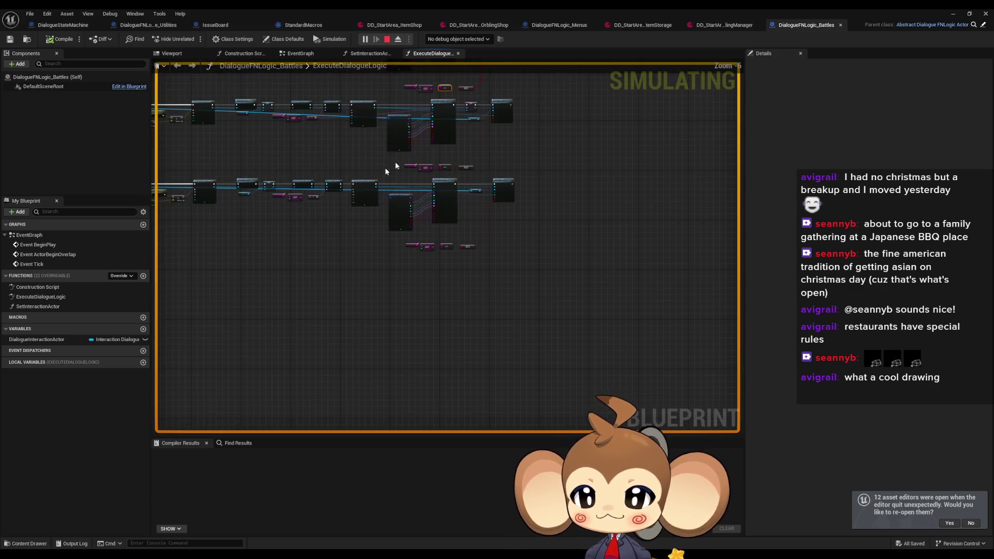
pyautogui.scroll(2, 394, 217)
pyautogui.scroll(-4, 428, 225)
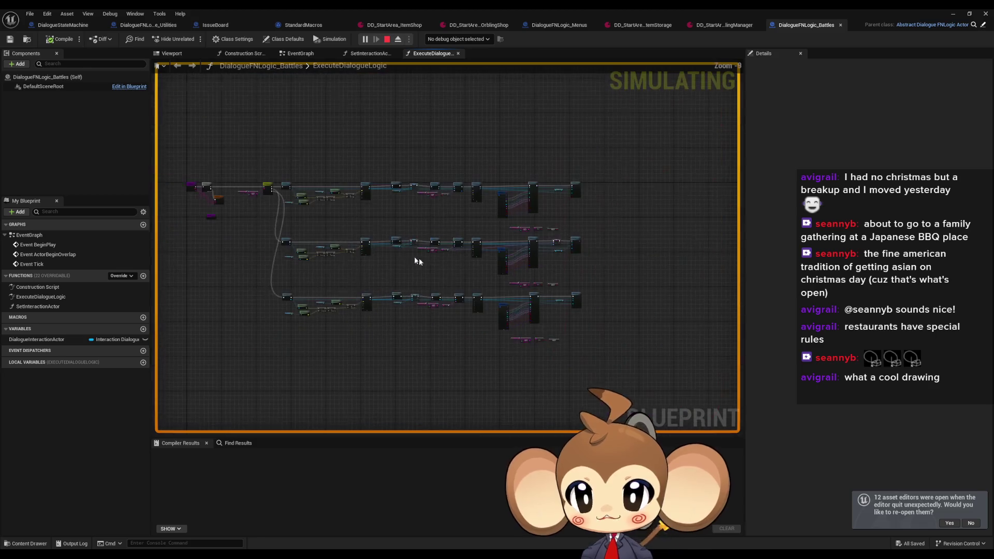
pyautogui.click(953, 13)
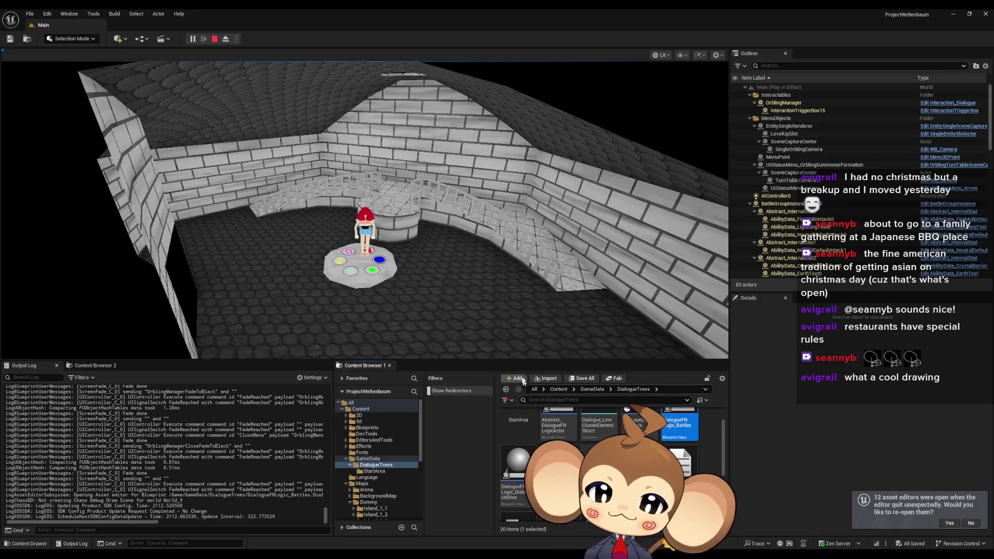
# - Stop the play-in-editor session and return the Content Browser to the top-level Content folder
pyautogui.click(215, 39)
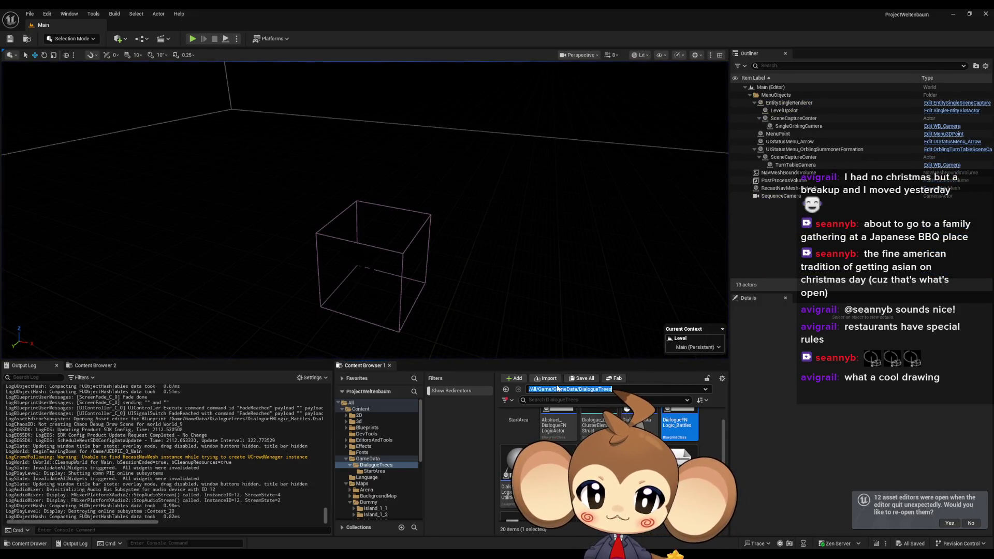
pyautogui.click(480, 432)
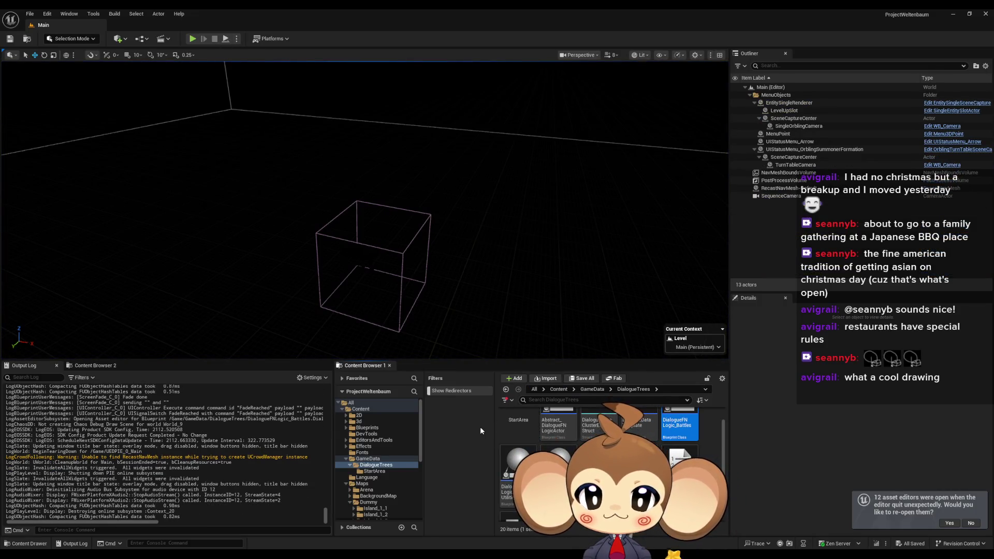
pyautogui.click(559, 389)
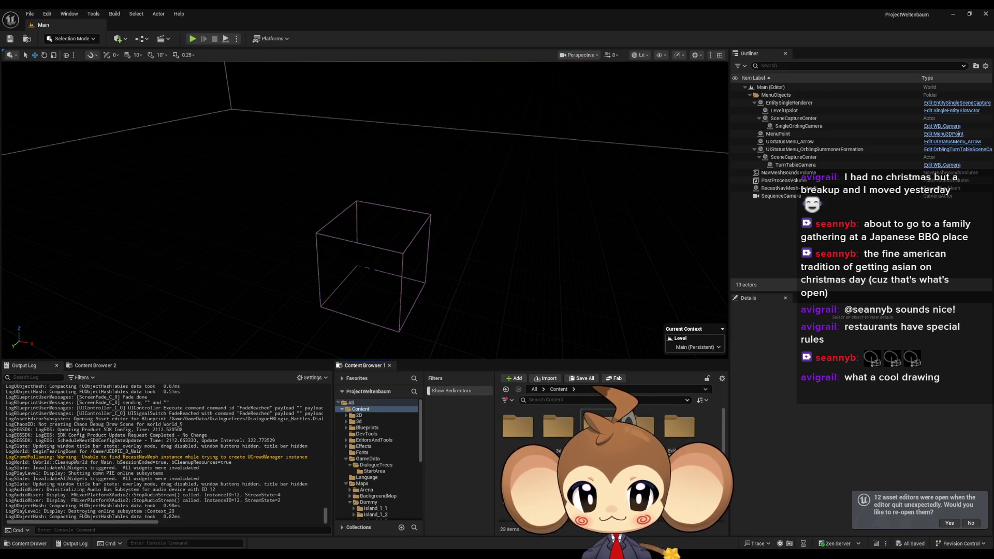
# - Browse Blueprints > Dialogue > Dia_Content > ContentTable, checking BossDialogueContent and TrialOrblingDialogueContent
pyautogui.doubleClick(599, 425)
pyautogui.doubleClick(640, 426)
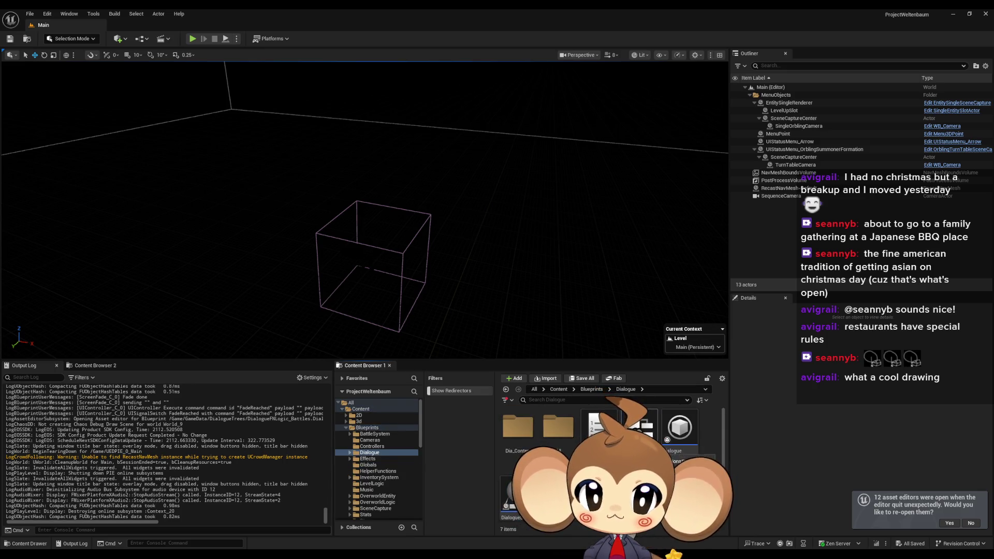
pyautogui.click(515, 436)
pyautogui.doubleClick(515, 439)
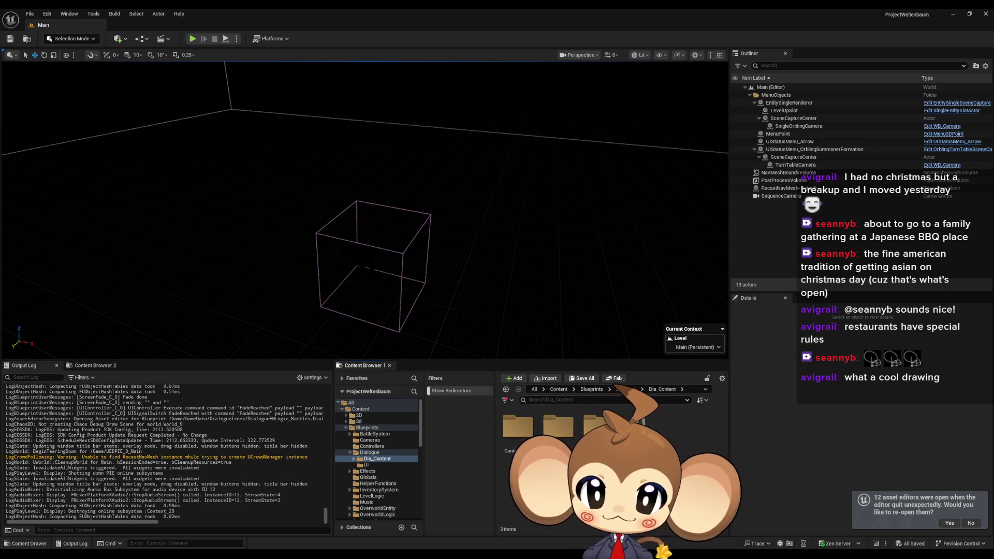
pyautogui.doubleClick(523, 433)
pyautogui.click(528, 438)
pyautogui.doubleClick(527, 438)
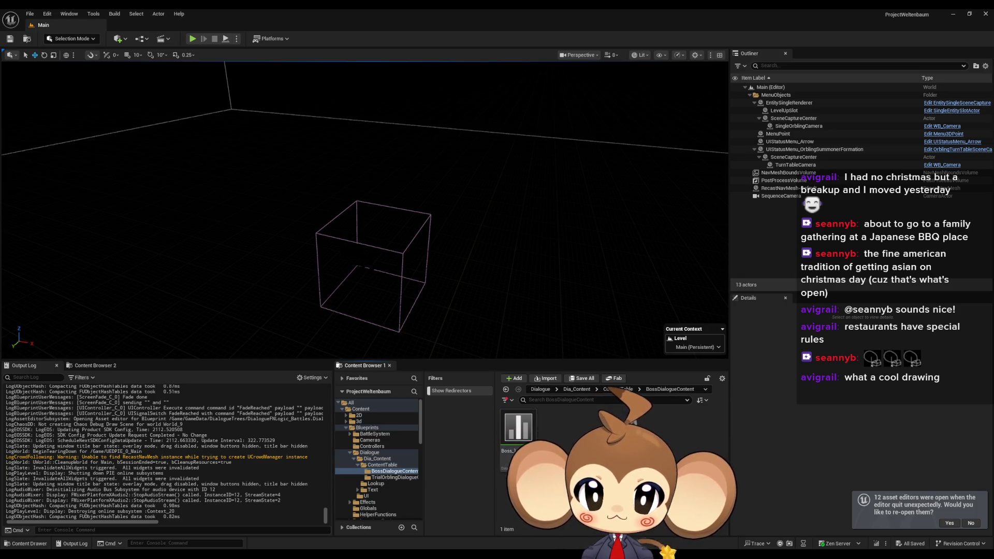
pyautogui.hotkey('alt', 'Left')
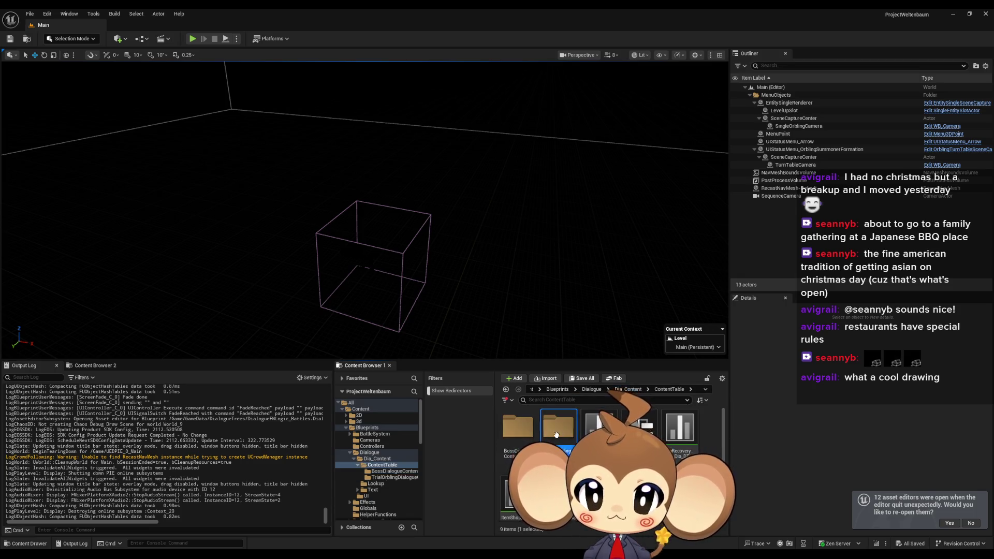
pyautogui.doubleClick(556, 435)
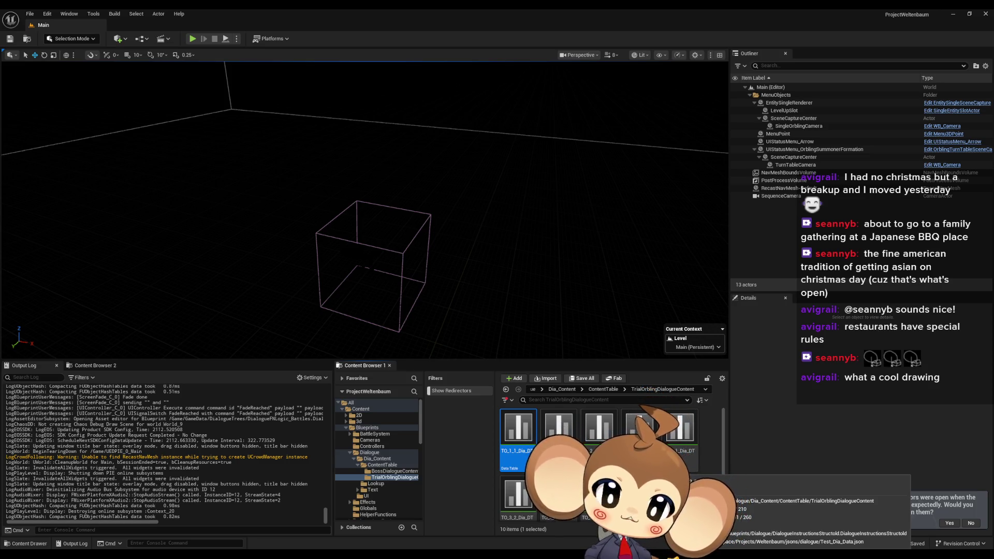
# - Look through the TrialOrblingDialogueContent tables, then climb back up to the top-level Content folder
pyautogui.scroll(-1, 630, 440)
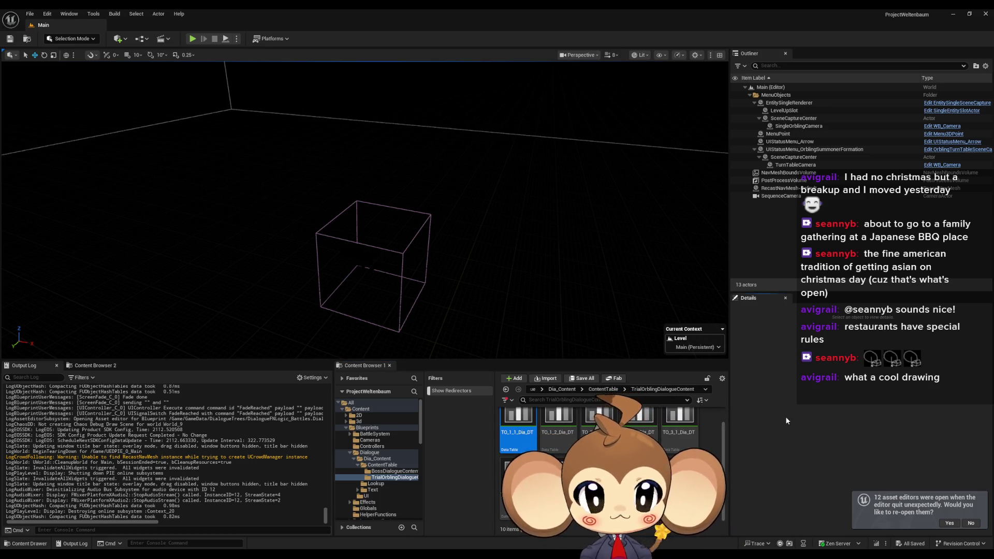
pyautogui.click(559, 389)
pyautogui.click(558, 390)
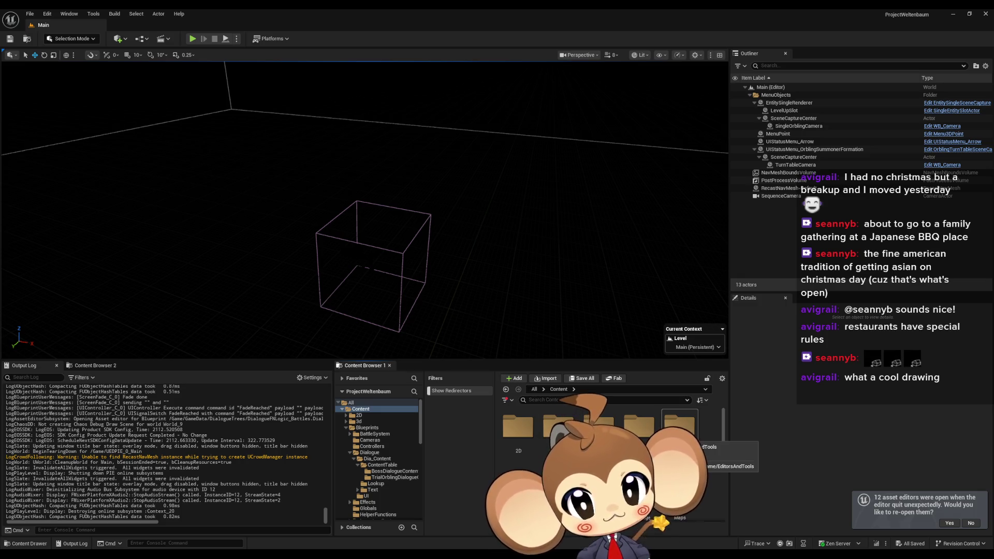
pyautogui.scroll(-3, 611, 466)
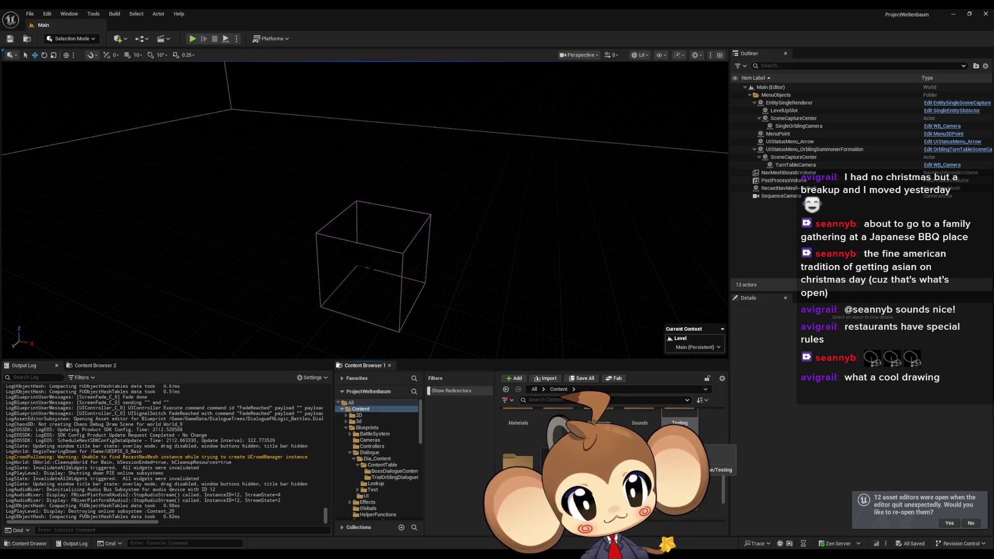
# - In IssueBoard, delete the 'check Conditions met' and 'keep in mind dialogue' comments
pyautogui.hotkey('alt', 'Tab')
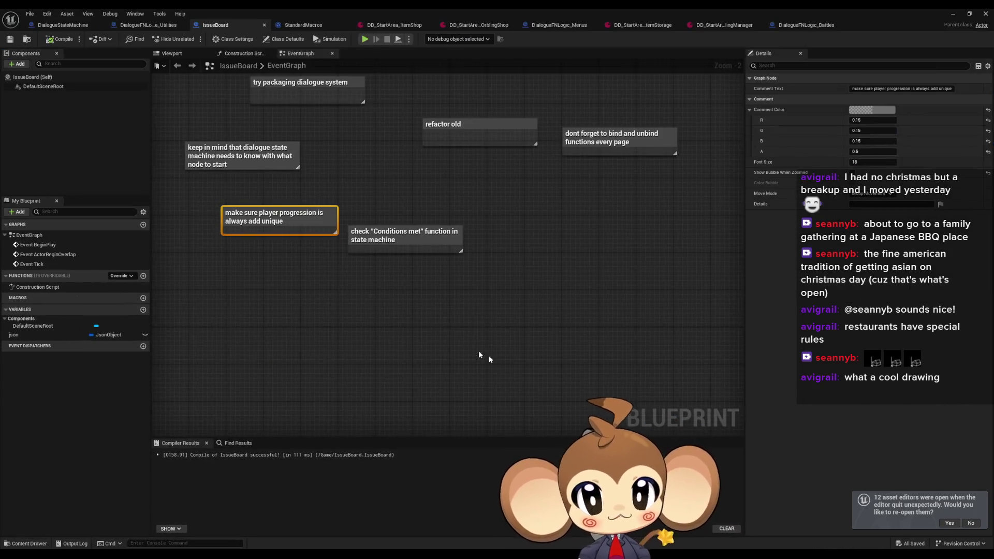
pyautogui.scroll(2, 503, 365)
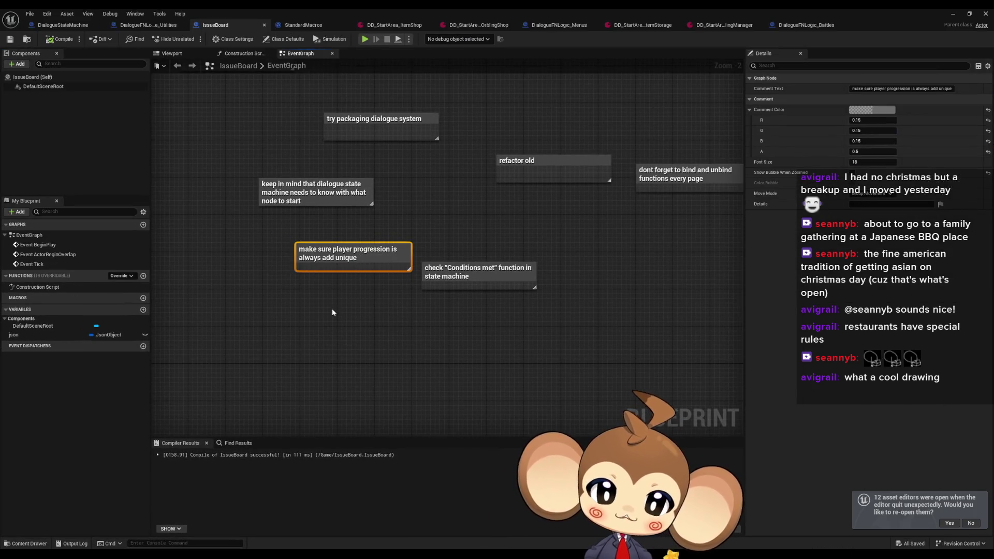
pyautogui.click(477, 273)
pyautogui.press('Delete')
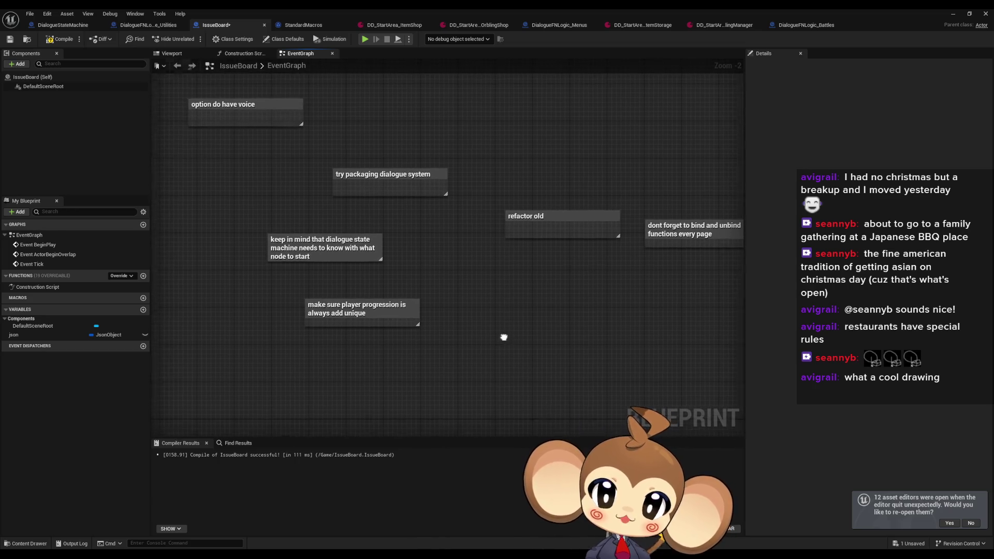
pyautogui.click(362, 257)
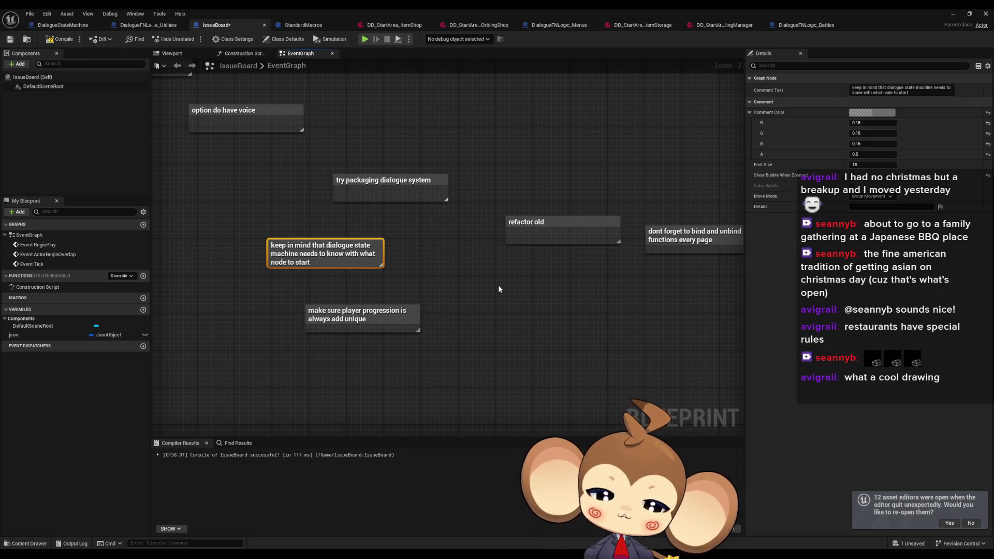
pyautogui.press('Delete')
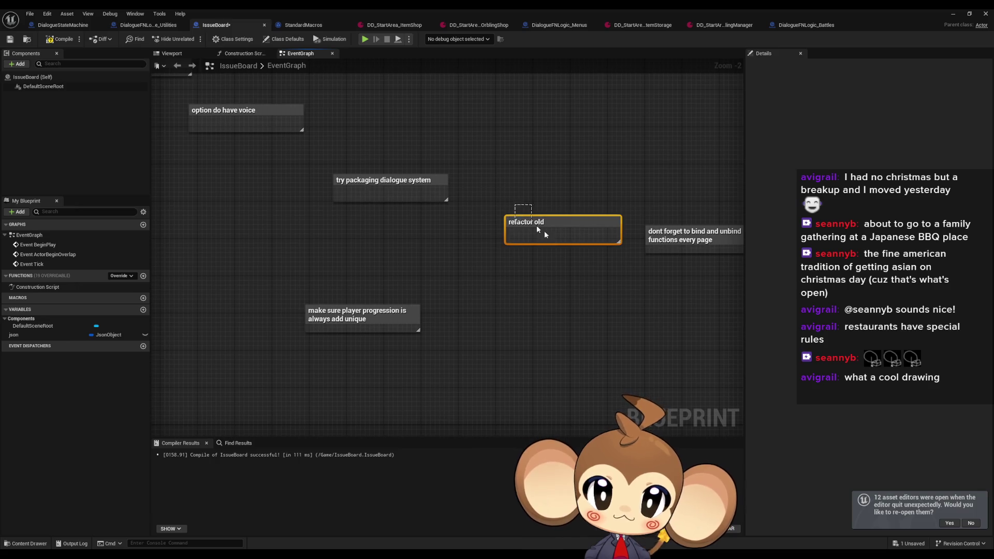
# - Delete the 'dont forget to bind' comment, reposition the 'try packaging' note, and compile IssueBoard
pyautogui.click(531, 224)
pyautogui.click(544, 239)
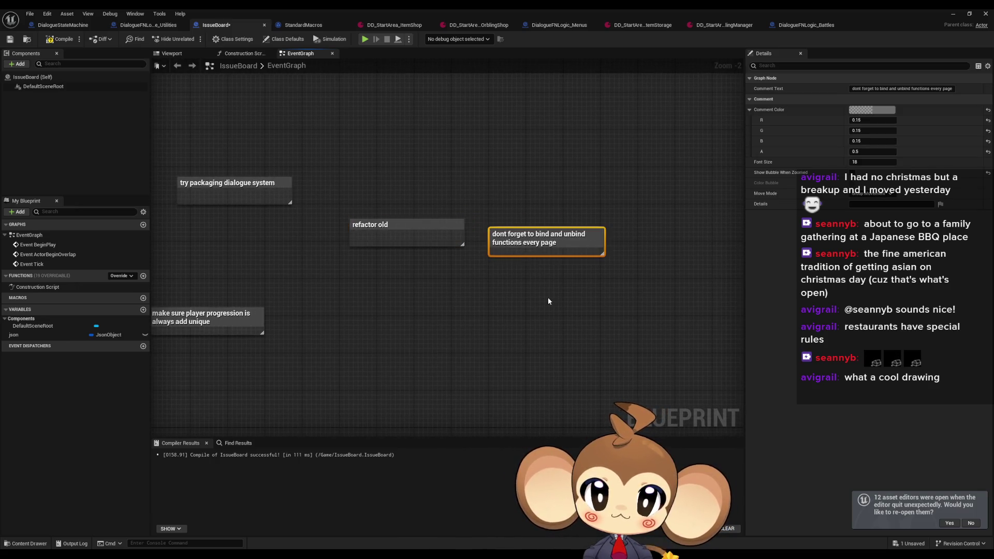
pyautogui.moveTo(374, 283); pyautogui.dragTo(475, 294)
pyautogui.press('Delete')
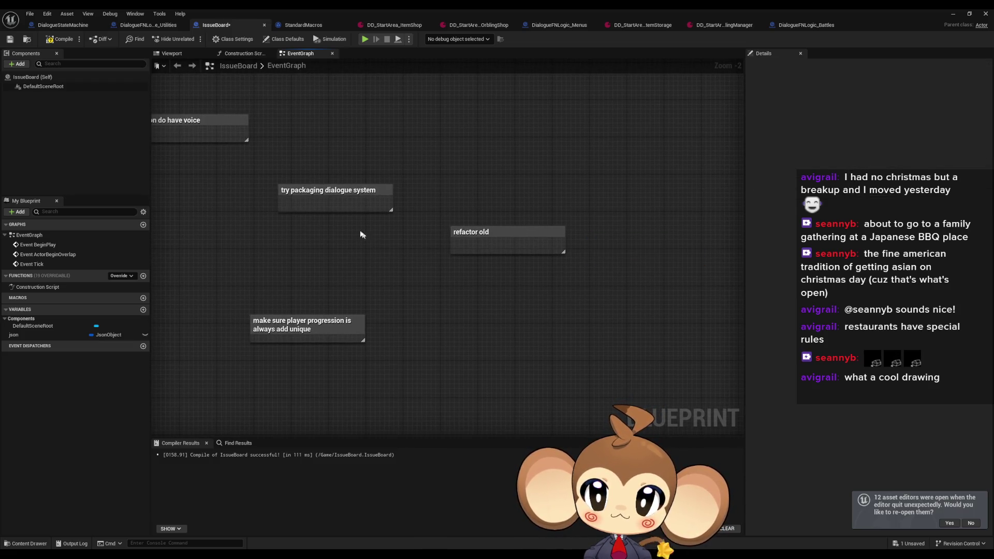
pyautogui.moveTo(336, 189); pyautogui.dragTo(373, 240)
pyautogui.moveTo(380, 276); pyautogui.dragTo(511, 304)
pyautogui.click(512, 304)
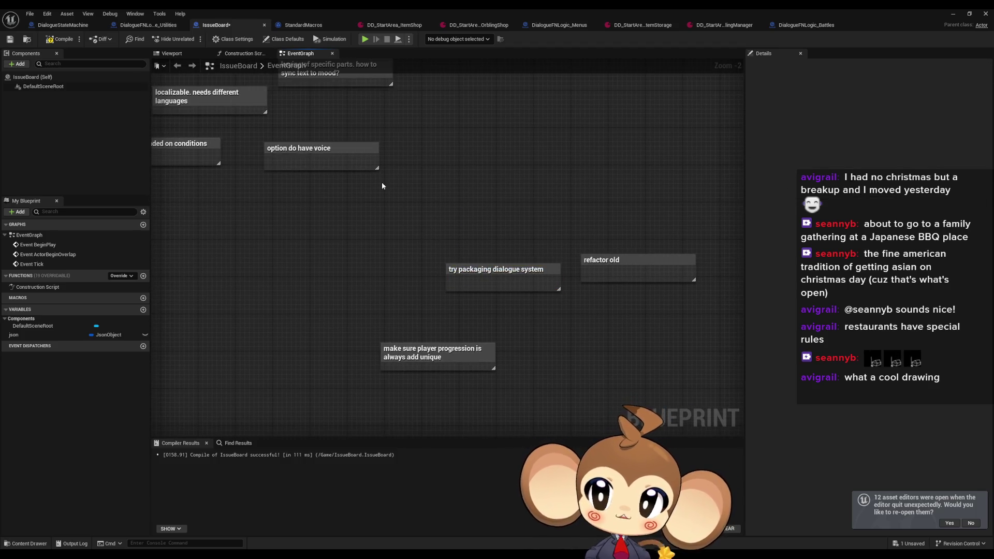
pyautogui.click(60, 40)
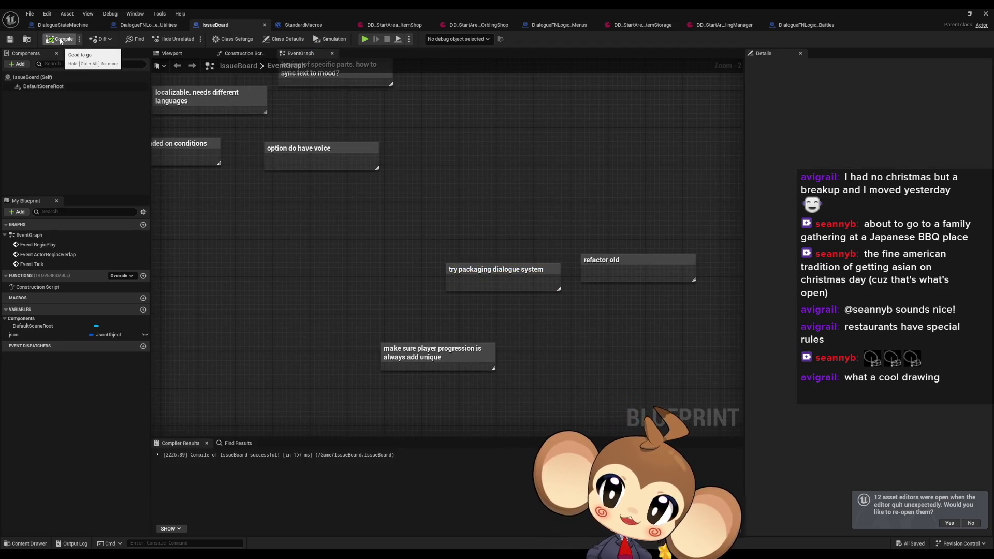
pyautogui.click(57, 26)
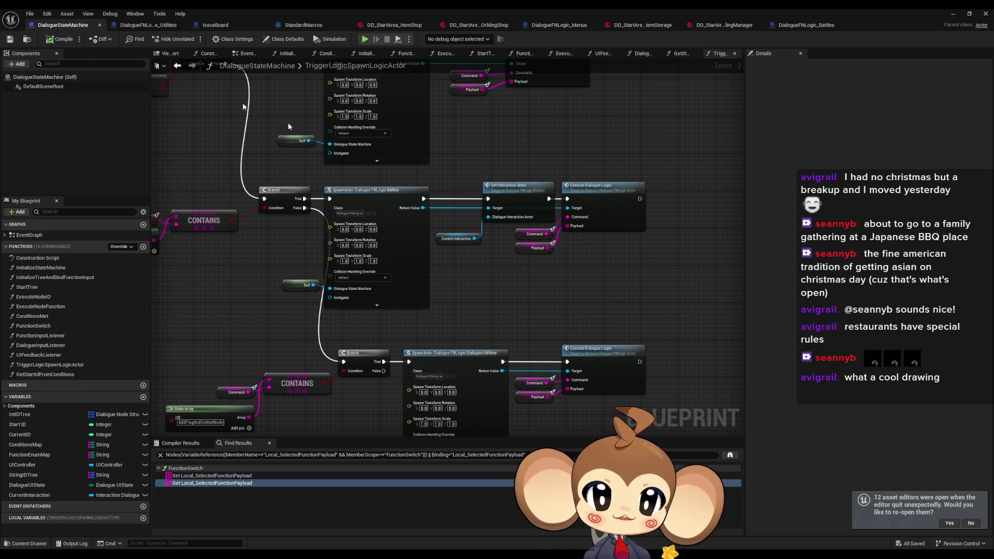
# - Open InitializeStateMachine from the Functions list and bring its For Loop map-filling nodes into view
pyautogui.scroll(-4, 507, 279)
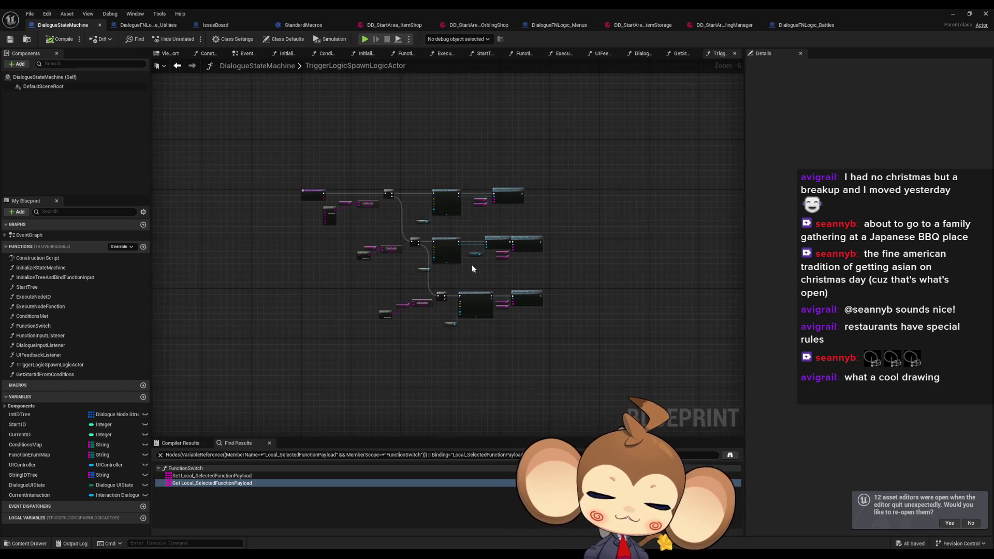
pyautogui.scroll(2, 460, 261)
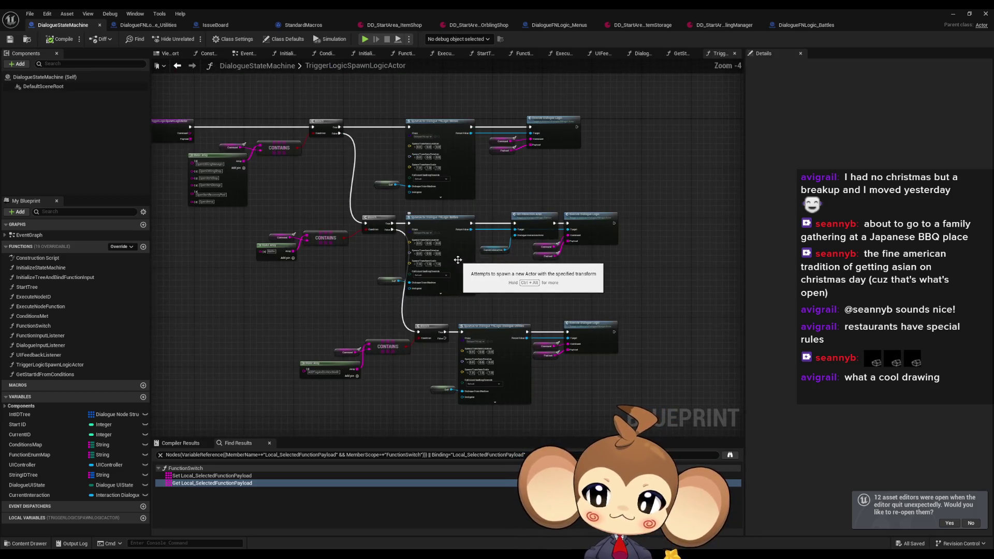
pyautogui.moveTo(284, 262); pyautogui.dragTo(312, 268)
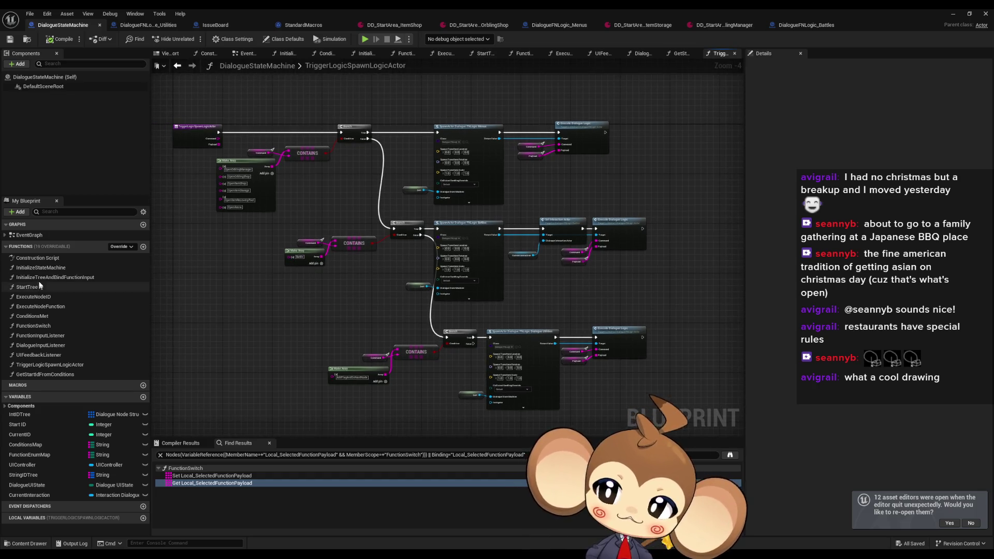
pyautogui.doubleClick(41, 268)
pyautogui.moveTo(426, 284); pyautogui.dragTo(462, 203)
# - Delete the Conditions Map For Loop nodes and the ProgressionTags count and subtract nodes
pyautogui.moveTo(337, 168); pyautogui.dragTo(367, 169)
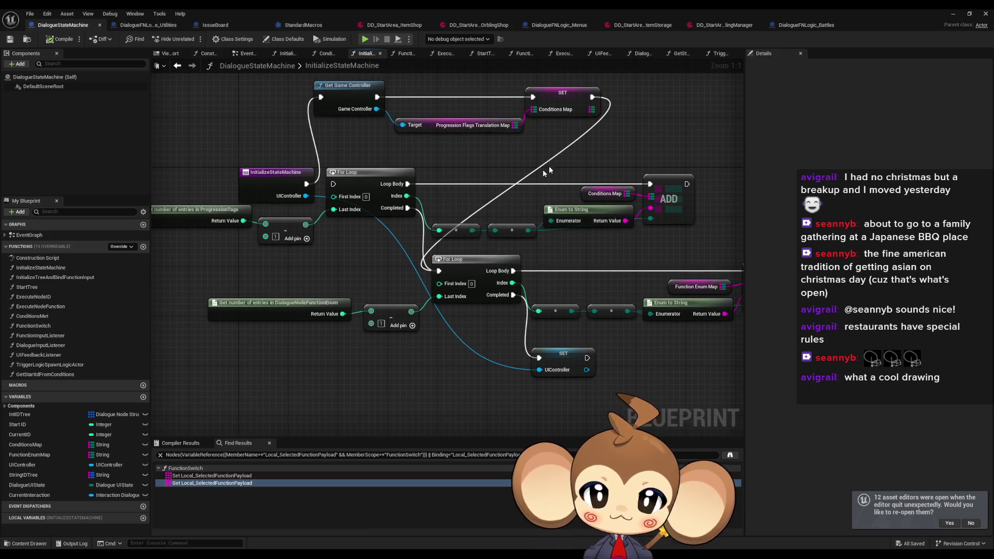
pyautogui.moveTo(459, 210); pyautogui.dragTo(696, 227)
pyautogui.press('Delete')
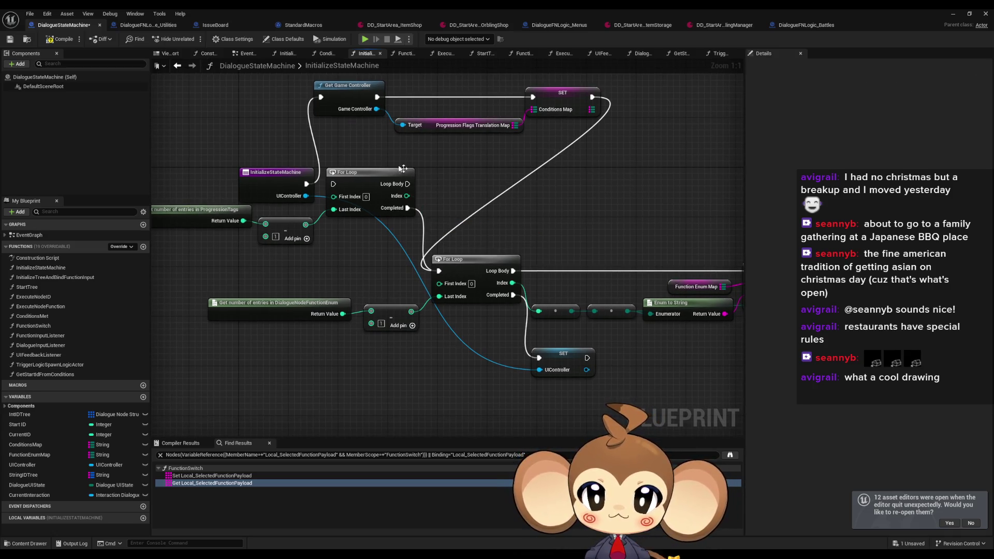
pyautogui.click(406, 172)
pyautogui.press('Delete')
pyautogui.moveTo(375, 206); pyautogui.dragTo(501, 253)
pyautogui.moveTo(337, 262); pyautogui.dragTo(338, 261)
pyautogui.press('Delete')
pyautogui.moveTo(338, 261); pyautogui.dragTo(255, 284)
# - Move Get Game Controller, SET and the remaining For Loop group up beside InitializeStateMachine
pyautogui.moveTo(386, 115)
pyautogui.mouseDown()
pyautogui.moveTo(482, 145)
pyautogui.moveTo(647, 170)
pyautogui.mouseUp()
pyautogui.moveTo(416, 145)
pyautogui.mouseDown()
pyautogui.moveTo(441, 232)
pyautogui.moveTo(438, 222)
pyautogui.mouseUp()
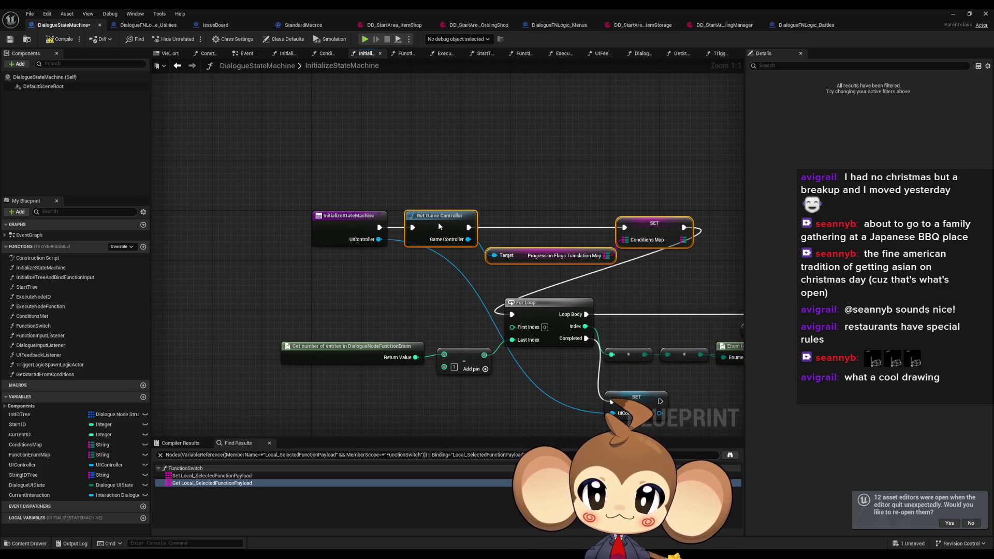
pyautogui.scroll(-3, 317, 265)
pyautogui.moveTo(313, 266); pyautogui.dragTo(714, 355)
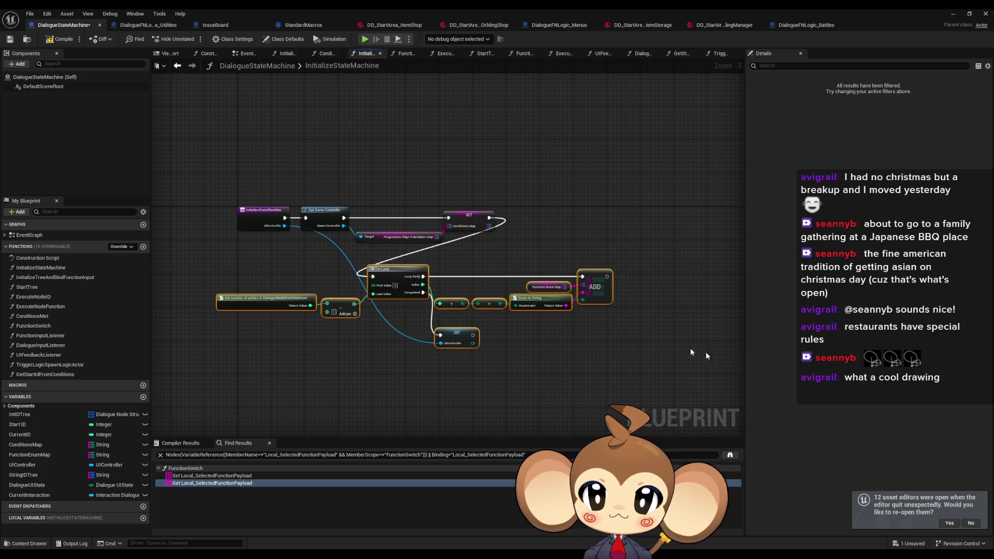
pyautogui.moveTo(392, 278)
pyautogui.mouseDown()
pyautogui.moveTo(548, 265)
pyautogui.moveTo(565, 228)
pyautogui.mouseUp()
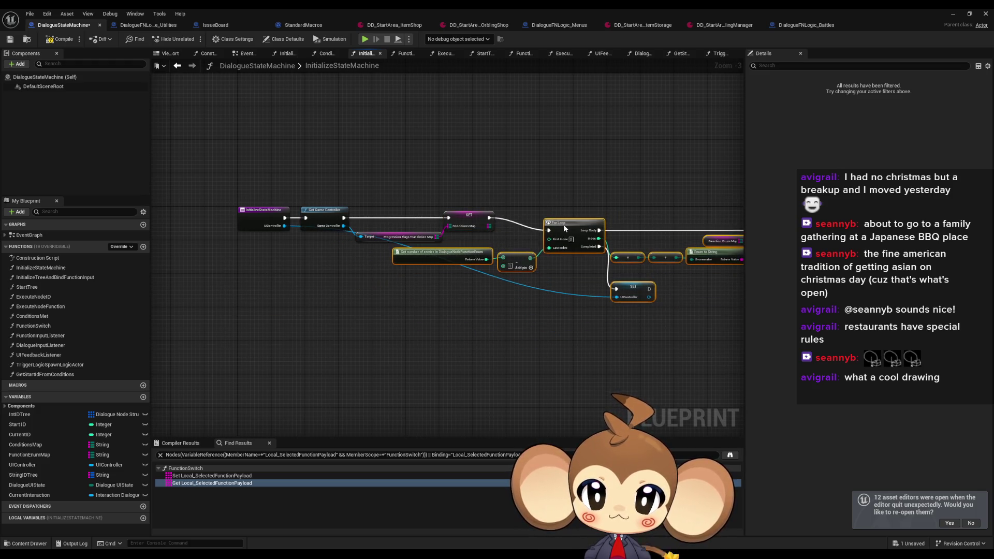
pyautogui.scroll(3, 563, 228)
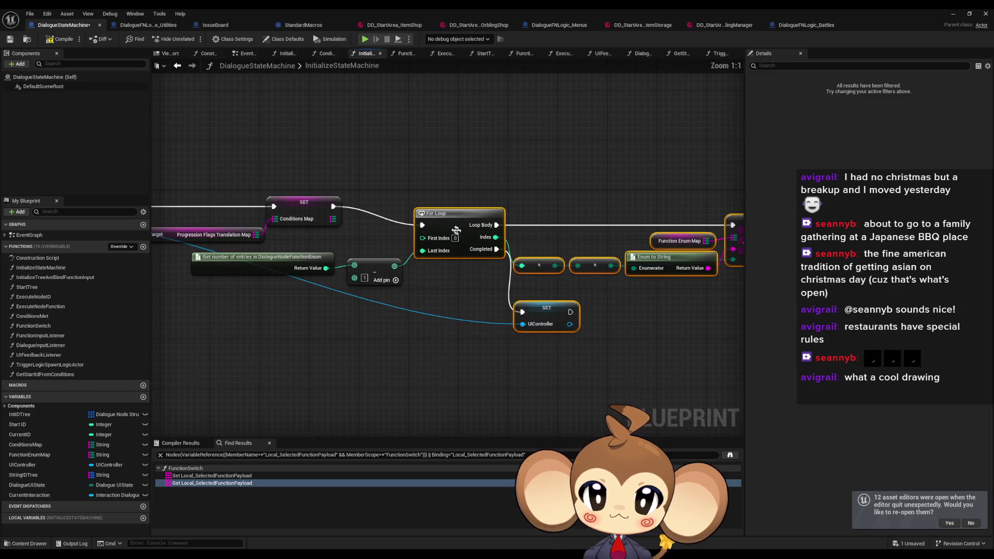
pyautogui.click(455, 348)
pyautogui.moveTo(456, 348); pyautogui.dragTo(290, 333)
# - Browse the InitializeTreeAndBindFunctionInput, StartTree, ExecuteNodeID, ExecuteNodeFunction, ConditionsMet, FunctionSwitch and FunctionInputListener graphs
pyautogui.doubleClick(61, 278)
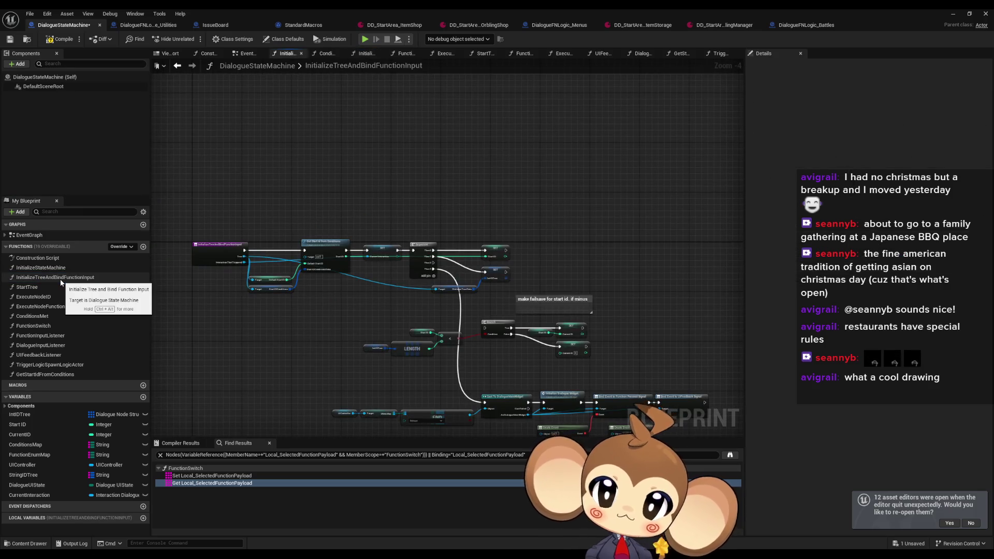
pyautogui.doubleClick(55, 287)
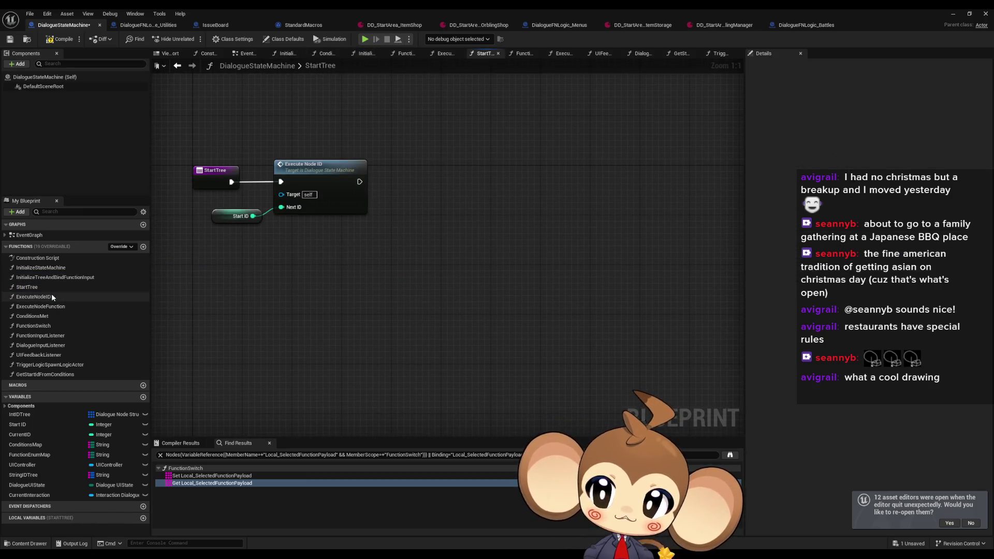
pyautogui.doubleClick(51, 296)
pyautogui.scroll(-5, 421, 361)
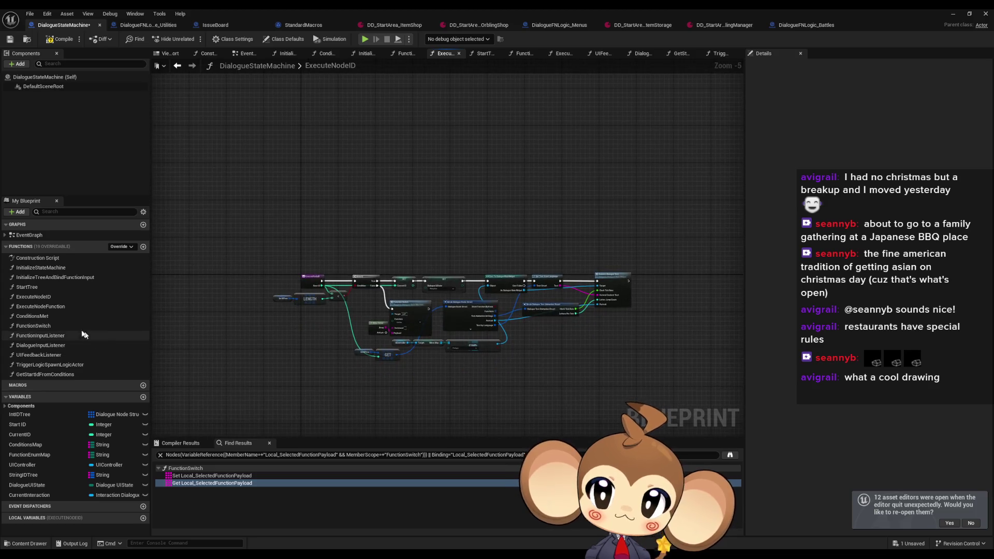
pyautogui.doubleClick(54, 307)
pyautogui.doubleClick(48, 317)
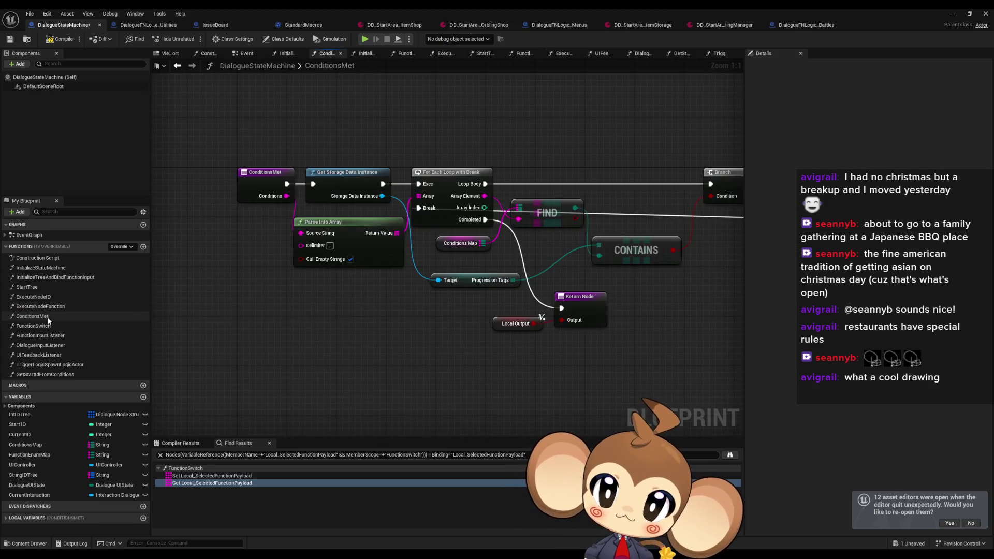
pyautogui.click(51, 325)
pyautogui.doubleClick(51, 325)
pyautogui.doubleClick(51, 335)
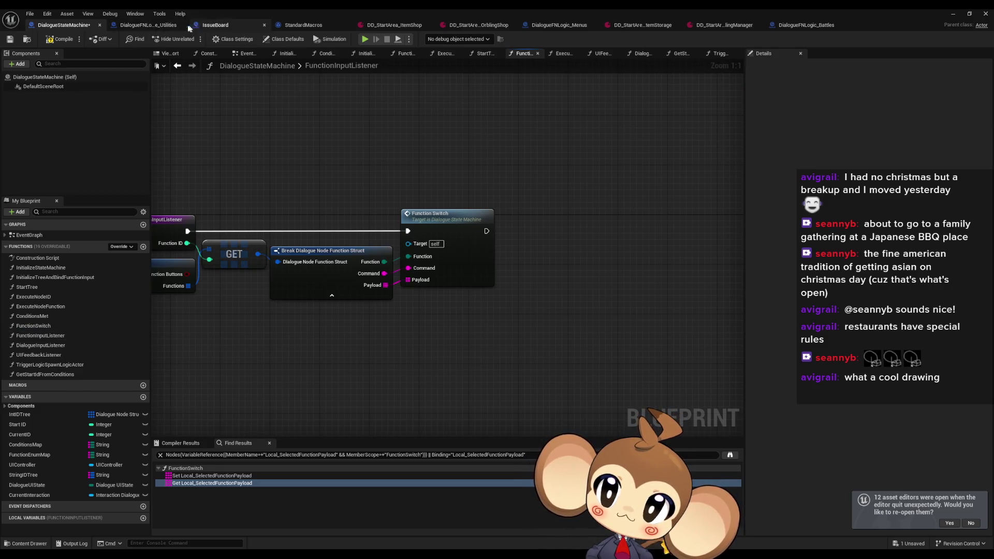
pyautogui.click(150, 25)
pyautogui.scroll(-3, 371, 260)
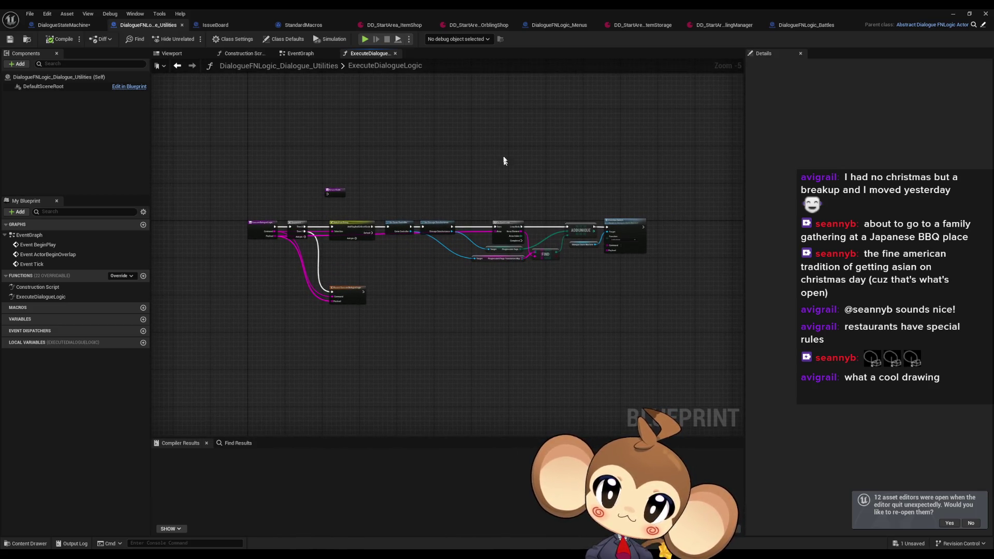
# - Shrink the Blueprint editor, then open Interaction_Dialogue from Blueprints > OverworldLogic > Interactions > DialogueInteraction
pyautogui.doubleClick(353, 11)
pyautogui.moveTo(509, 123)
pyautogui.mouseDown()
pyautogui.moveTo(455, 99)
pyautogui.moveTo(406, 59)
pyautogui.mouseUp()
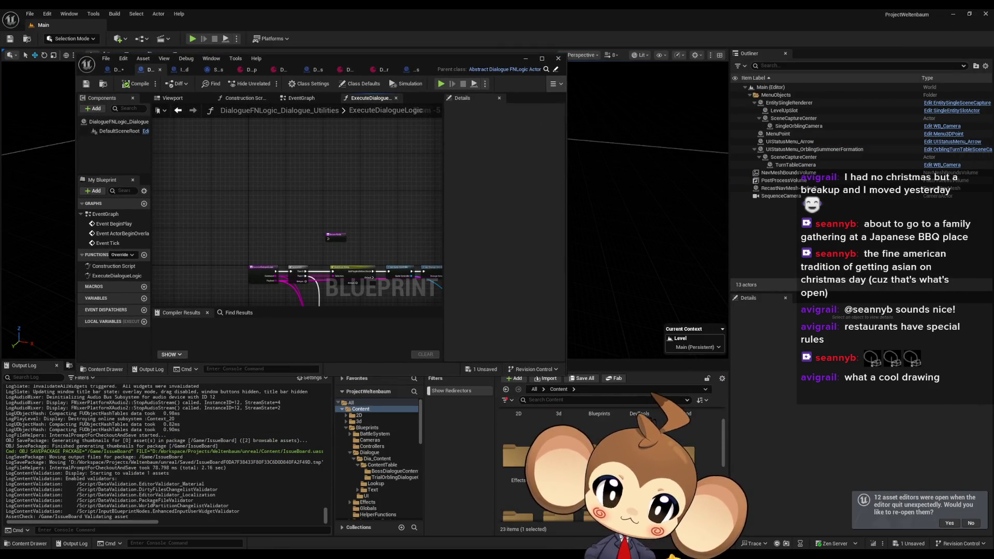
pyautogui.doubleClick(598, 424)
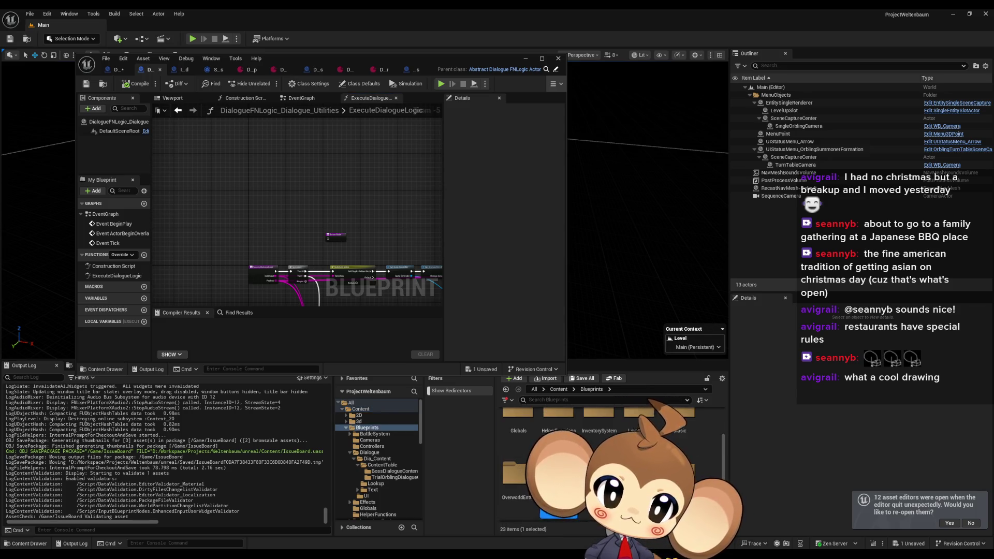
pyautogui.doubleClick(522, 471)
pyautogui.doubleClick(518, 427)
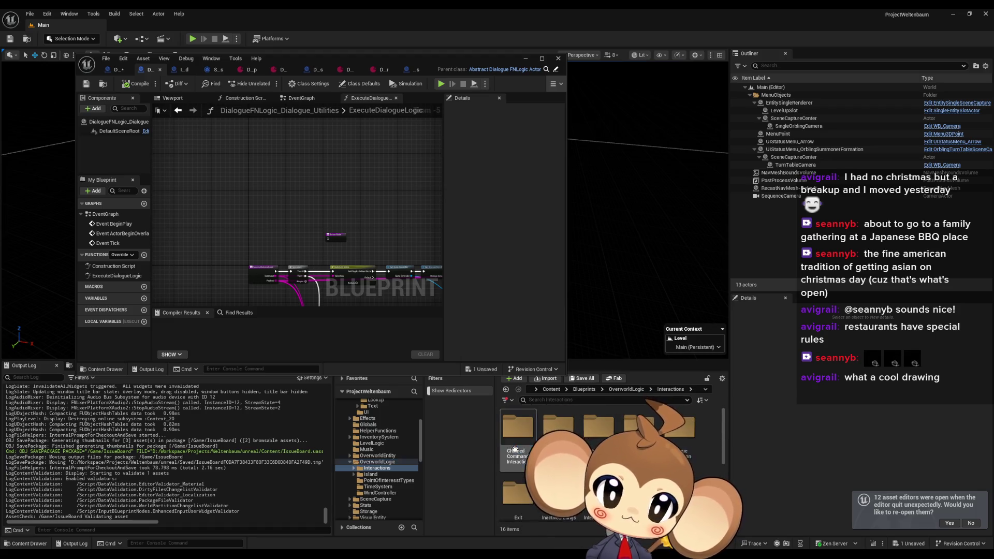
pyautogui.doubleClick(679, 437)
pyautogui.doubleClick(518, 428)
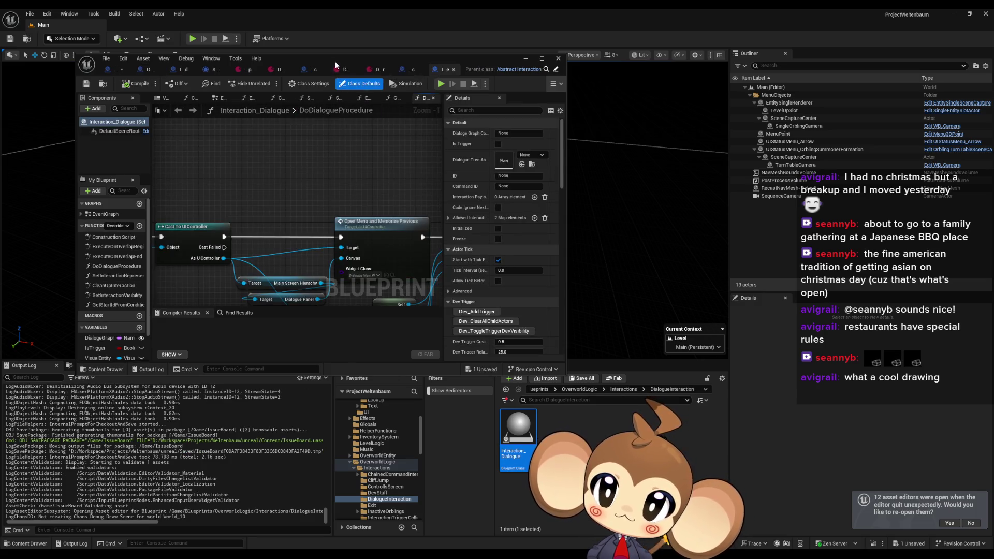
# - Maximize Interaction_Dialogue and review its ExecuteOnOverlapEnd, DoDialogueProcedure and SetInteractionRepresentation_VE graphs
pyautogui.moveTo(335, 68); pyautogui.dragTo(459, 165)
pyautogui.doubleClick(452, 162)
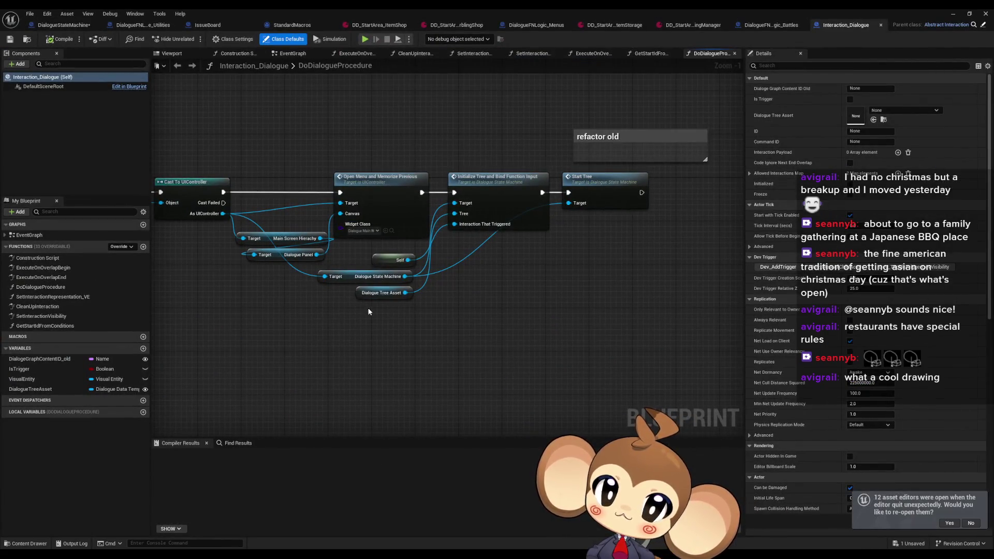
pyautogui.scroll(-3, 517, 259)
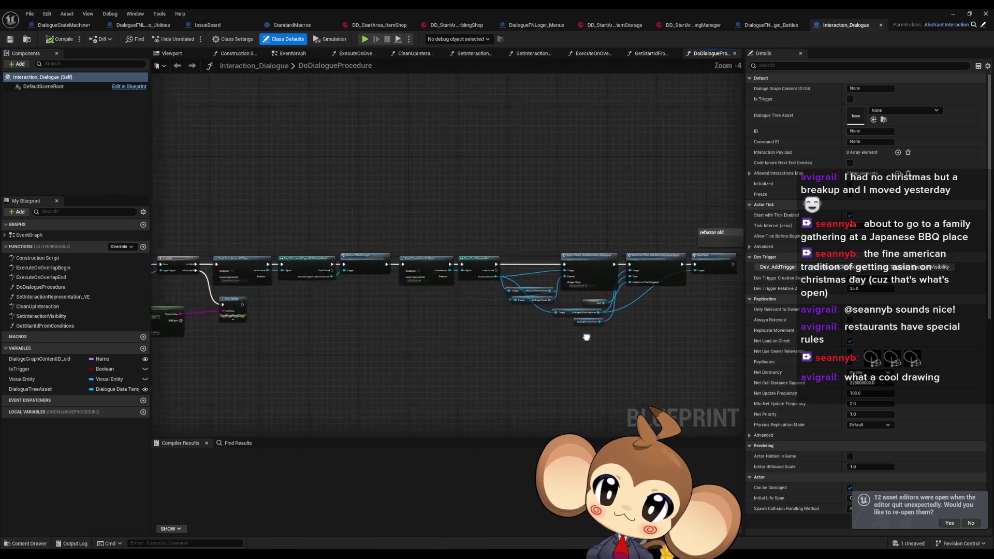
pyautogui.doubleClick(39, 267)
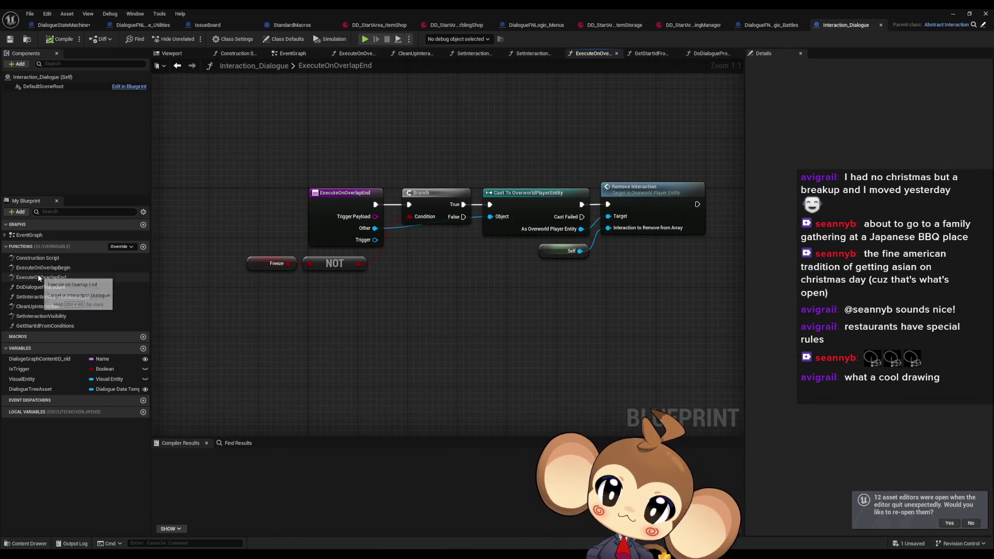
pyautogui.doubleClick(51, 288)
pyautogui.moveTo(532, 284); pyautogui.dragTo(210, 273)
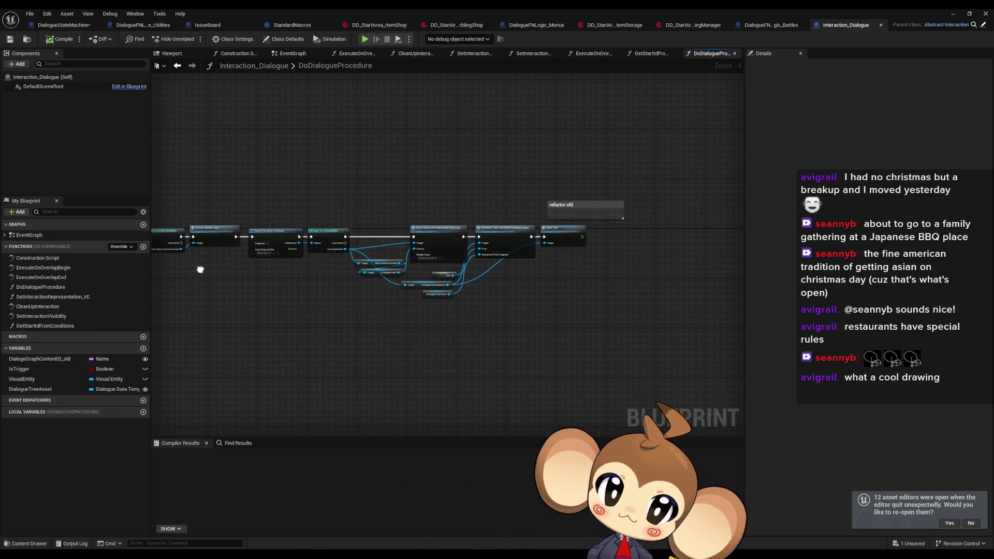
pyautogui.doubleClick(52, 297)
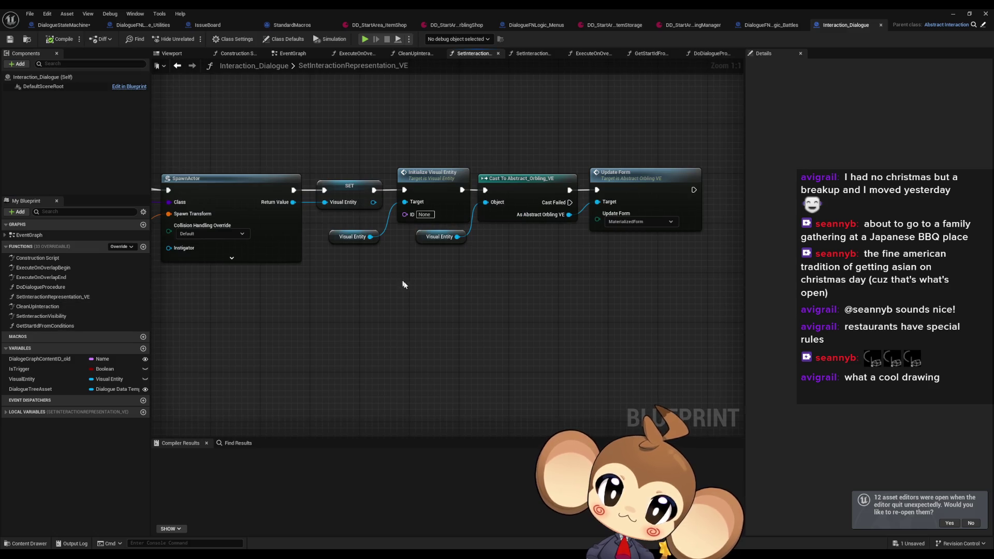
# - Delete the unused GetStartIdFromConditions function and compile Interaction_Dialogue
pyautogui.doubleClick(58, 327)
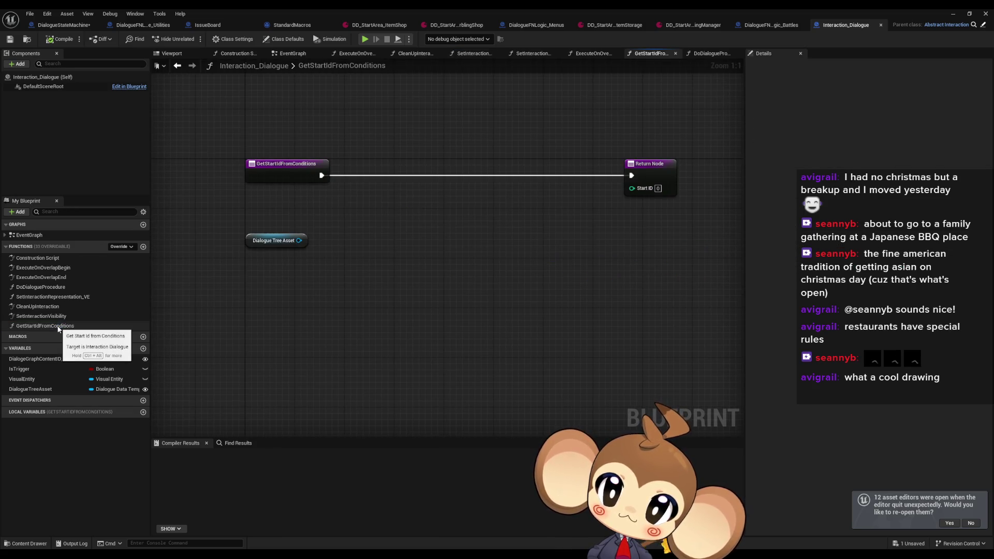
pyautogui.click(58, 327)
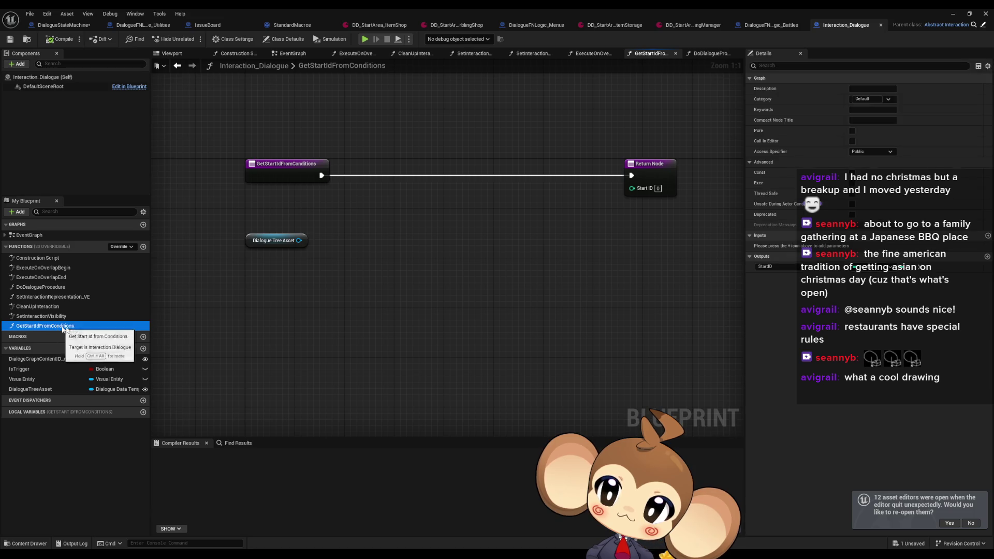
pyautogui.press('Delete')
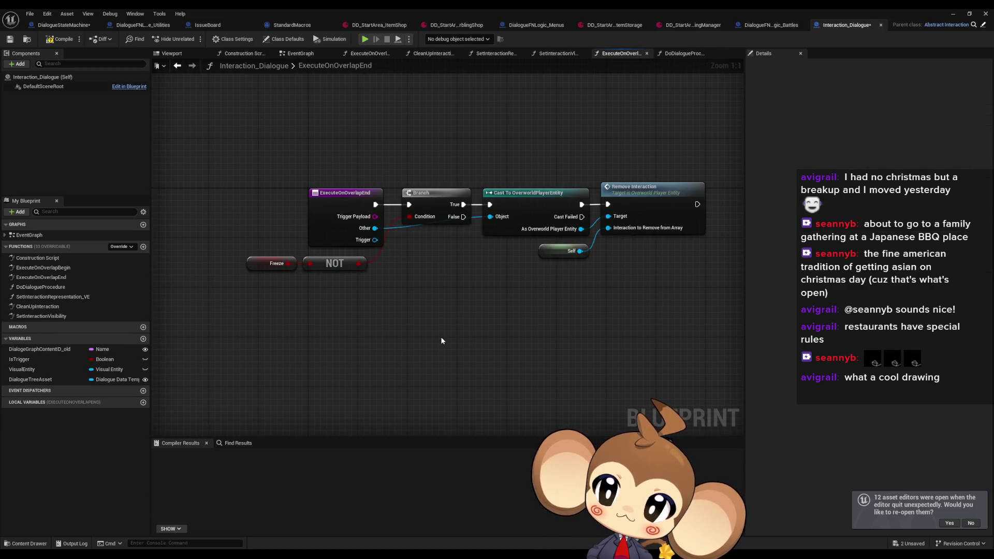
pyautogui.doubleClick(57, 316)
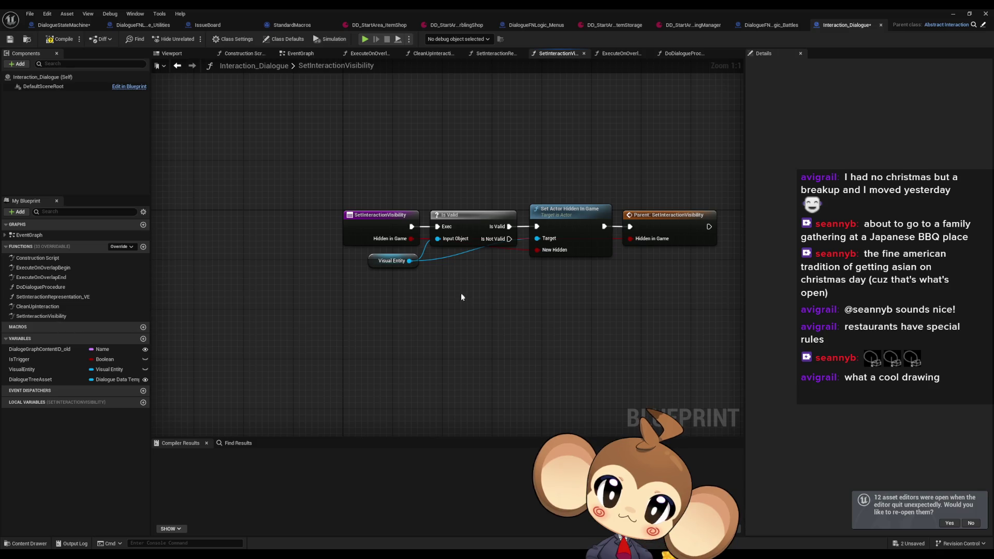
pyautogui.click(60, 38)
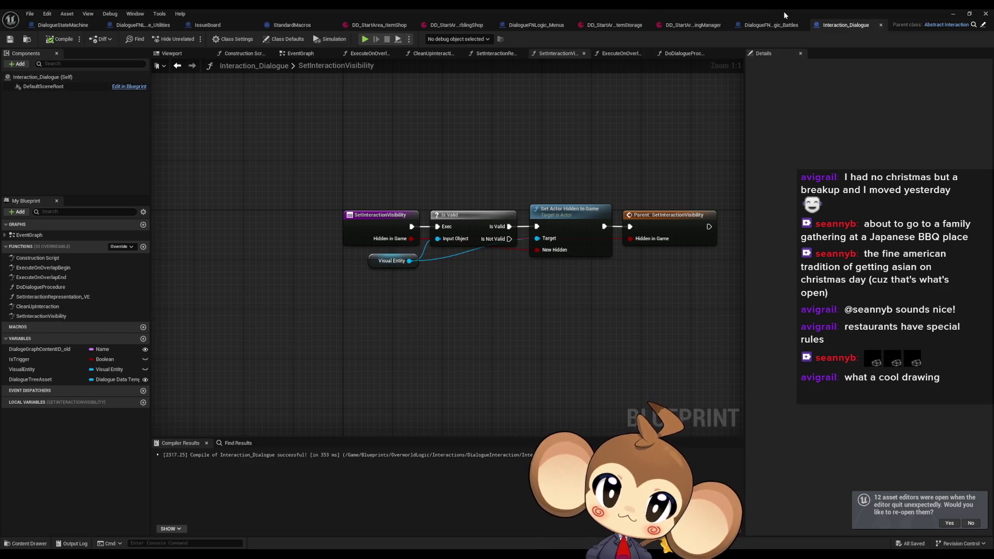
pyautogui.click(783, 26)
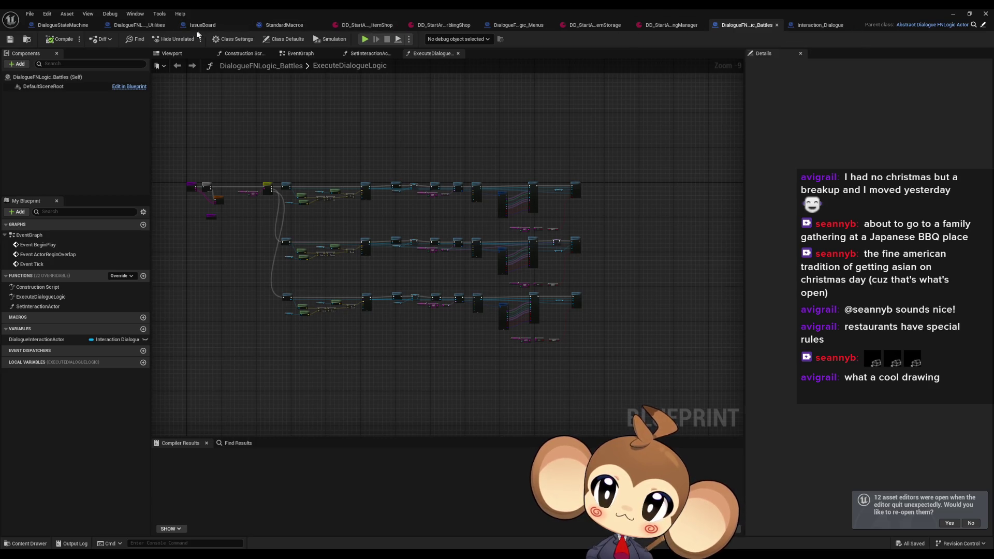
# - In DialogueStateMachine, review the FunctionSwitch and UIFeedbackListener function graphs
pyautogui.click(73, 29)
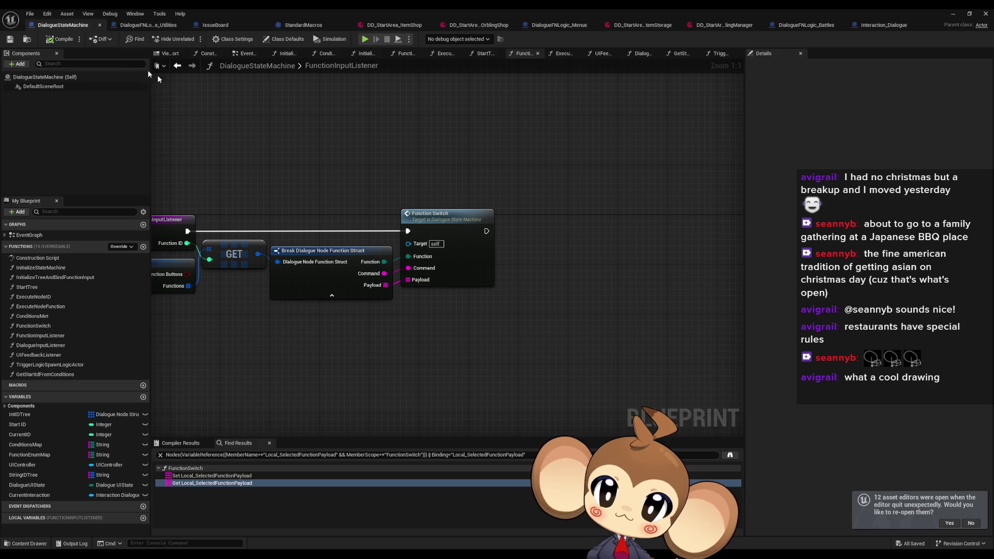
pyautogui.doubleClick(692, 222)
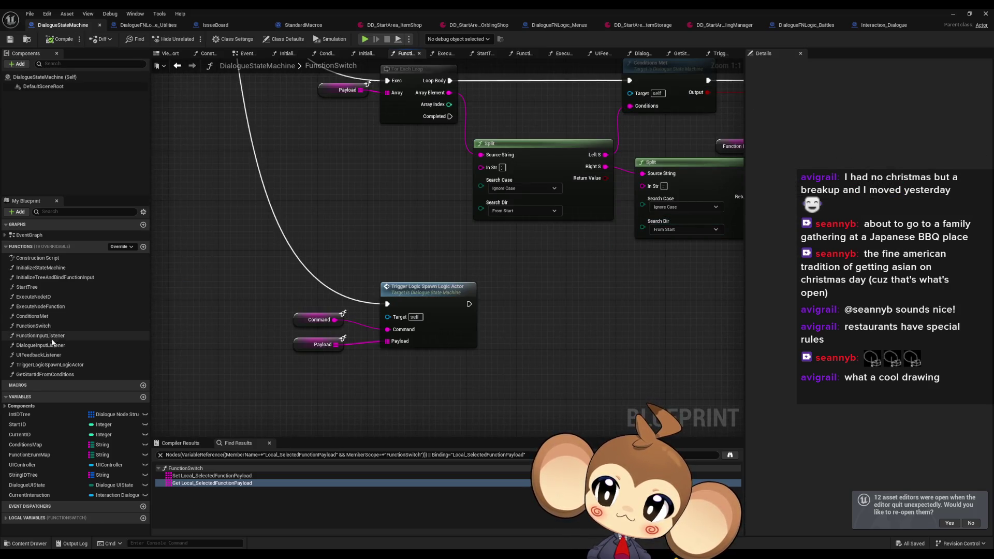
pyautogui.doubleClick(47, 355)
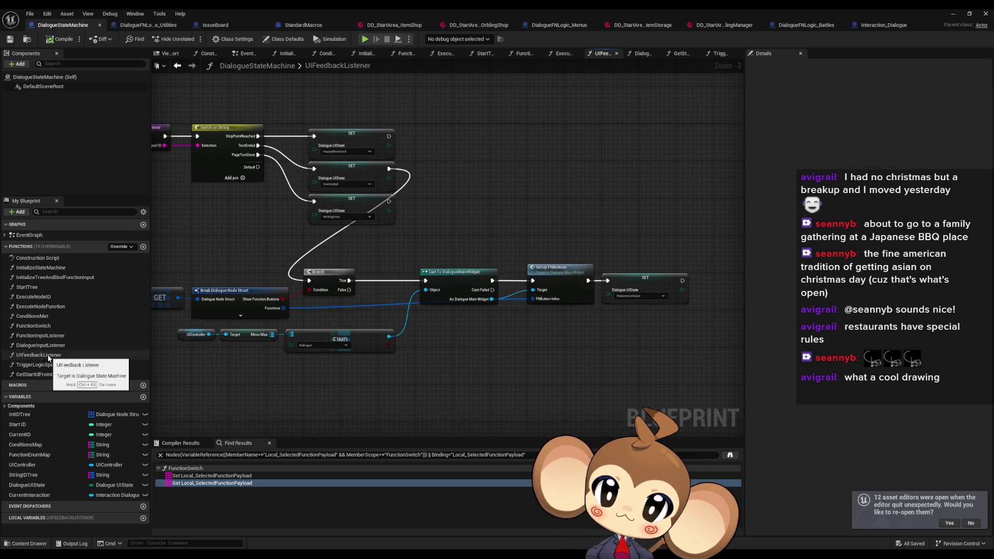
pyautogui.moveTo(378, 237); pyautogui.dragTo(581, 257)
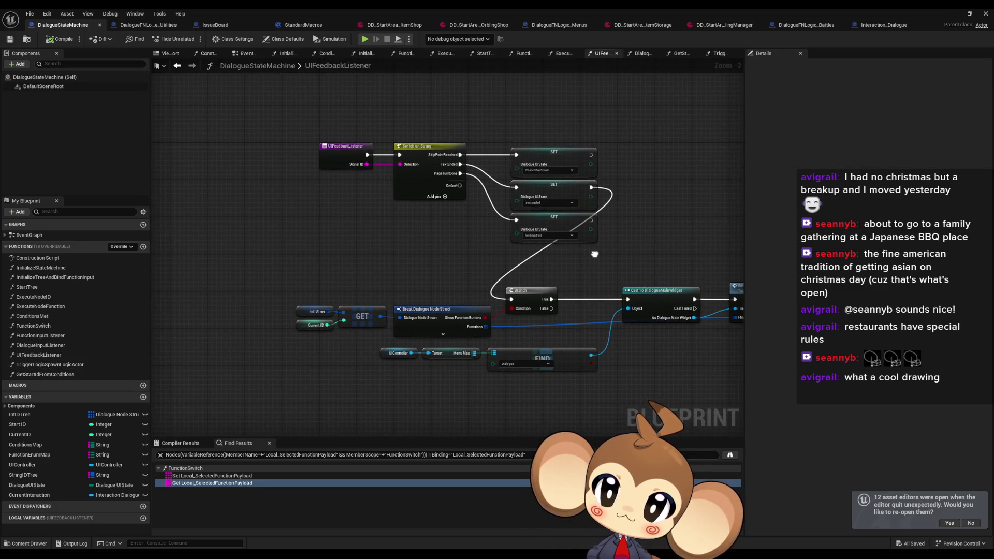
pyautogui.moveTo(414, 274); pyautogui.dragTo(332, 277)
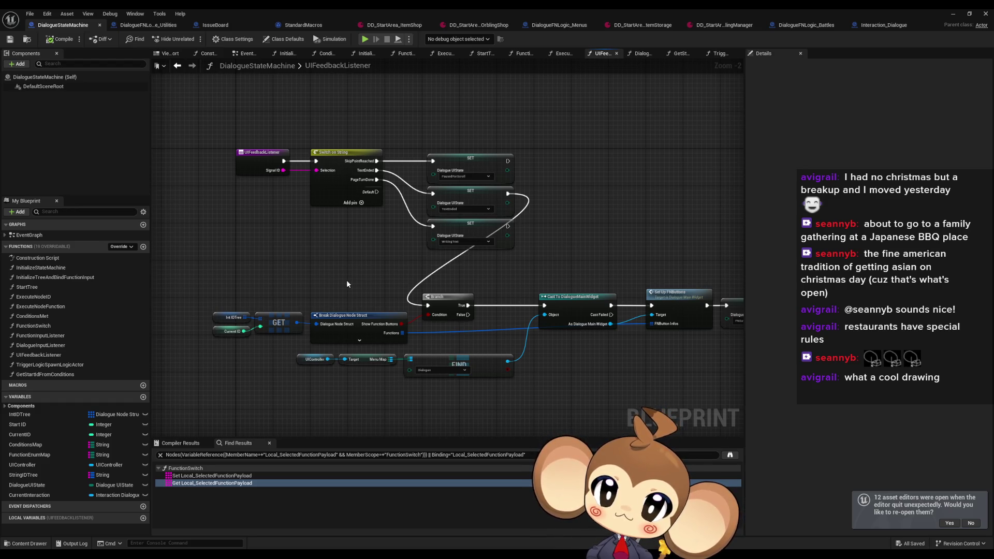
# - Inspect GetStartIdFromConditions and the listener graphs, then open DialogueMainWidget's StartPageTurn function
pyautogui.doubleClick(52, 374)
pyautogui.scroll(-2, 444, 307)
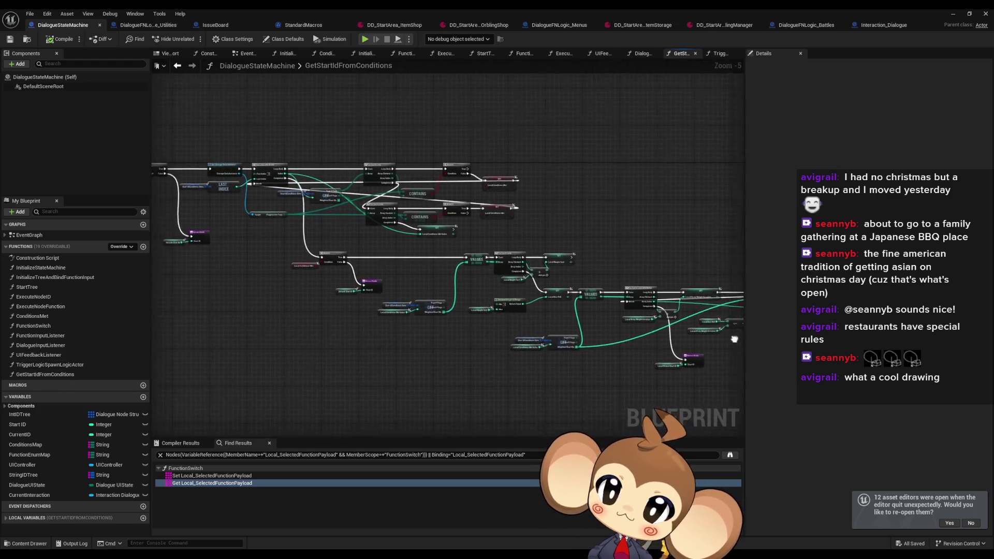
pyautogui.click(57, 374)
pyautogui.doubleClick(66, 364)
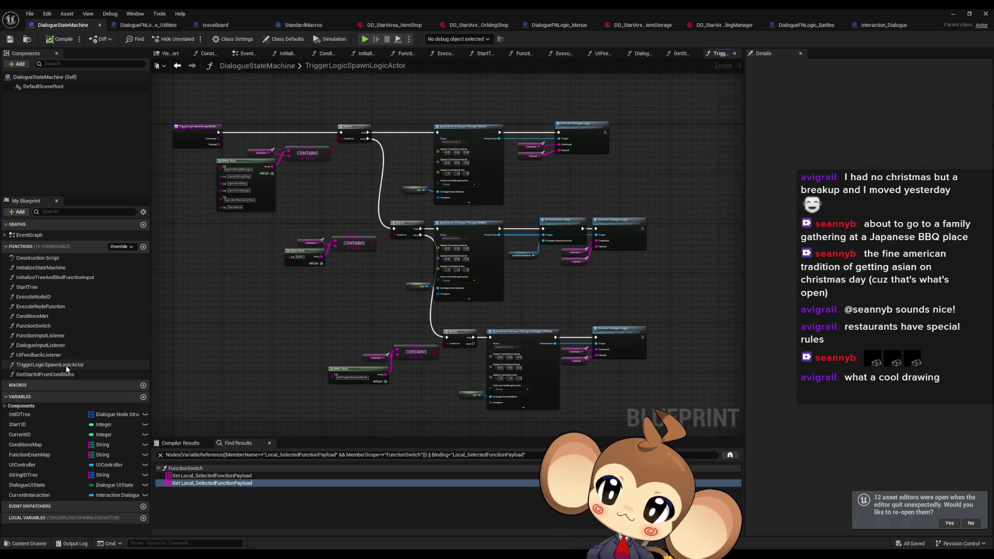
pyautogui.doubleClick(67, 357)
pyautogui.doubleClick(65, 347)
pyautogui.doubleClick(57, 337)
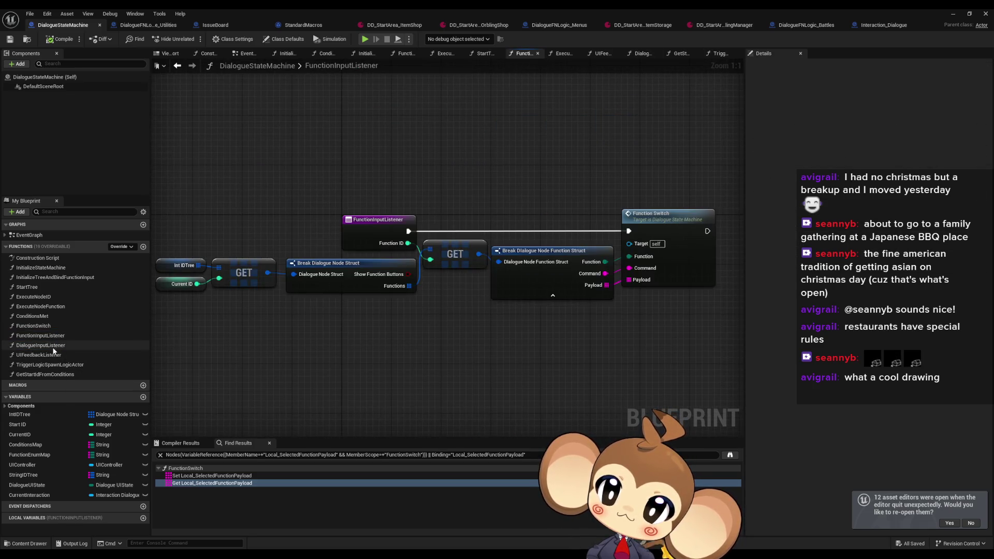
pyautogui.doubleClick(56, 345)
pyautogui.click(620, 285)
pyautogui.doubleClick(608, 264)
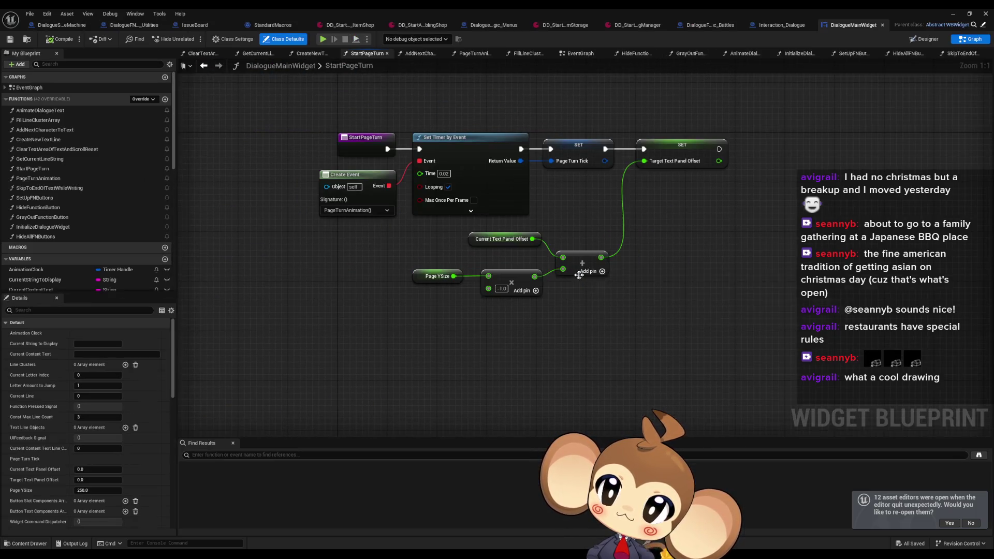
# - Open the HideAllFNButtons function, then the InitializeDialogueWidget graph setting the Button Slot and Button Text arrays
pyautogui.scroll(-1, 77, 235)
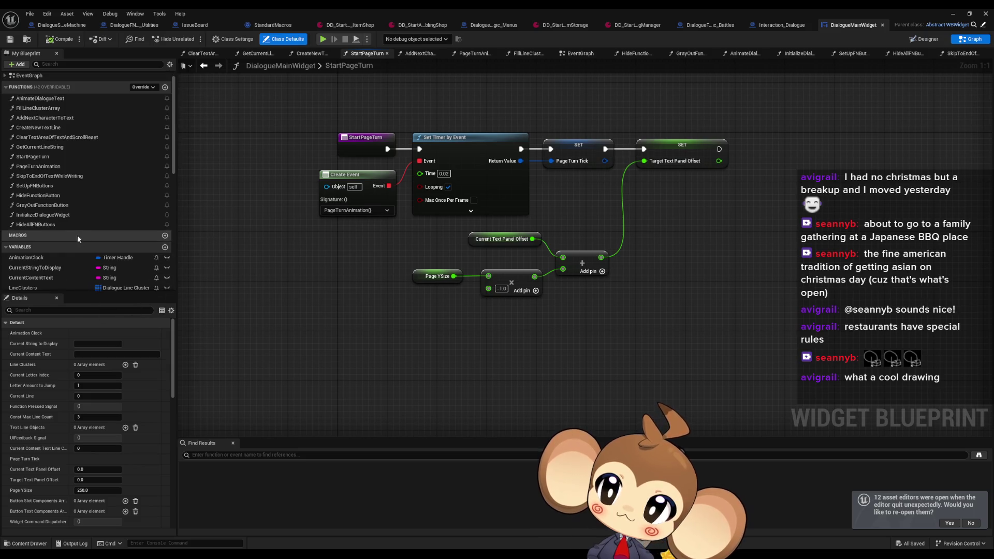
pyautogui.doubleClick(55, 226)
pyautogui.doubleClick(52, 214)
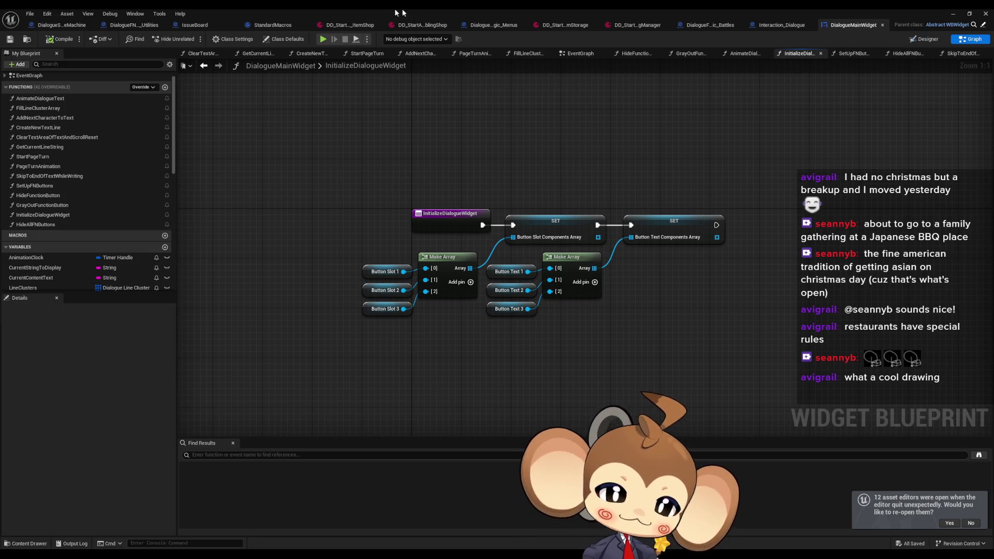
pyautogui.moveTo(681, 283); pyautogui.dragTo(672, 299)
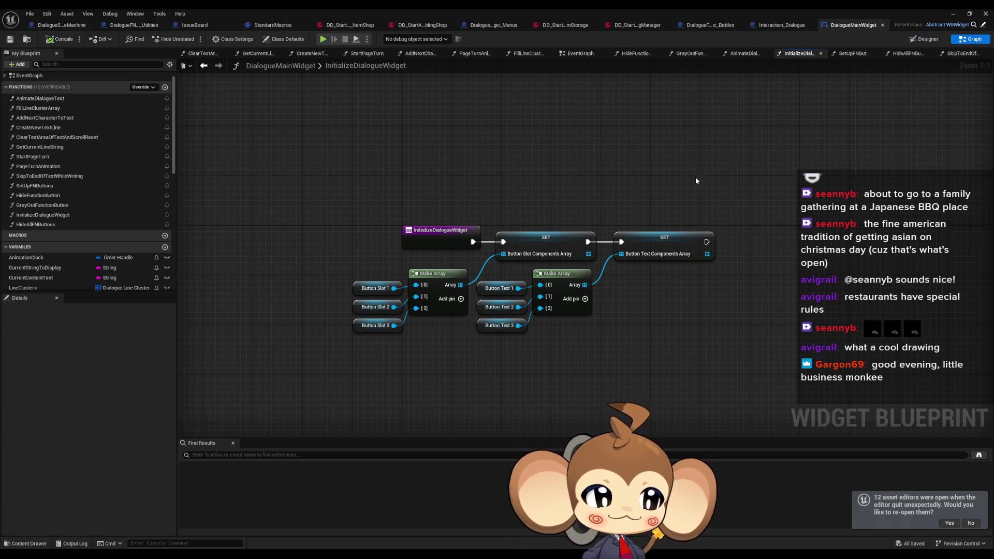
pyautogui.scroll(-1, 557, 325)
pyautogui.moveTo(556, 325)
pyautogui.mouseDown()
pyautogui.moveTo(594, 270)
pyautogui.moveTo(653, 293)
pyautogui.mouseUp()
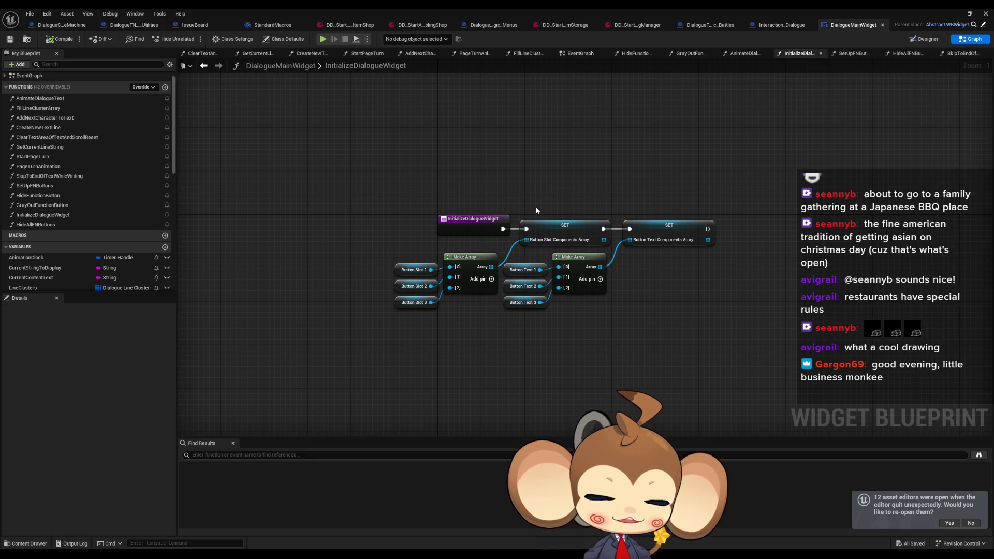
pyautogui.moveTo(611, 233); pyautogui.dragTo(613, 262)
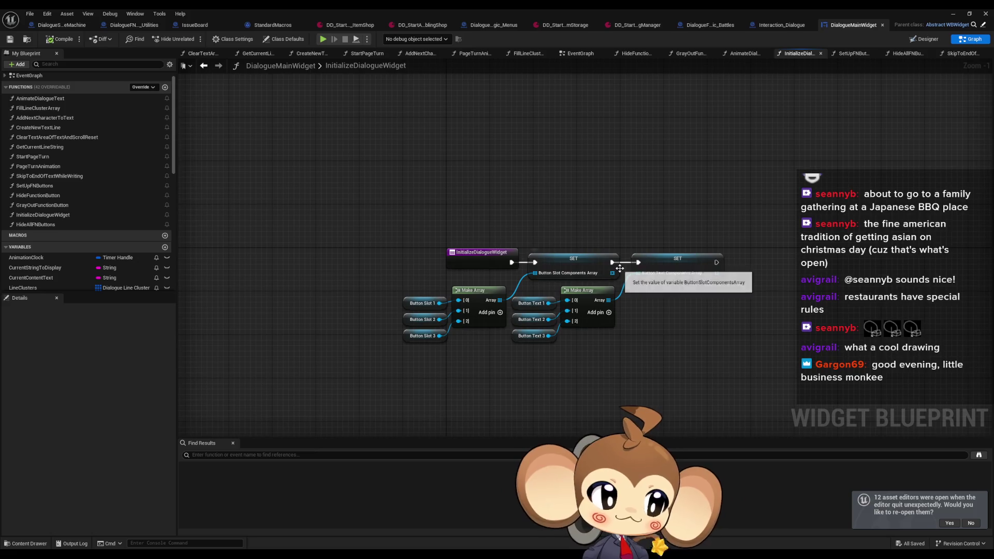